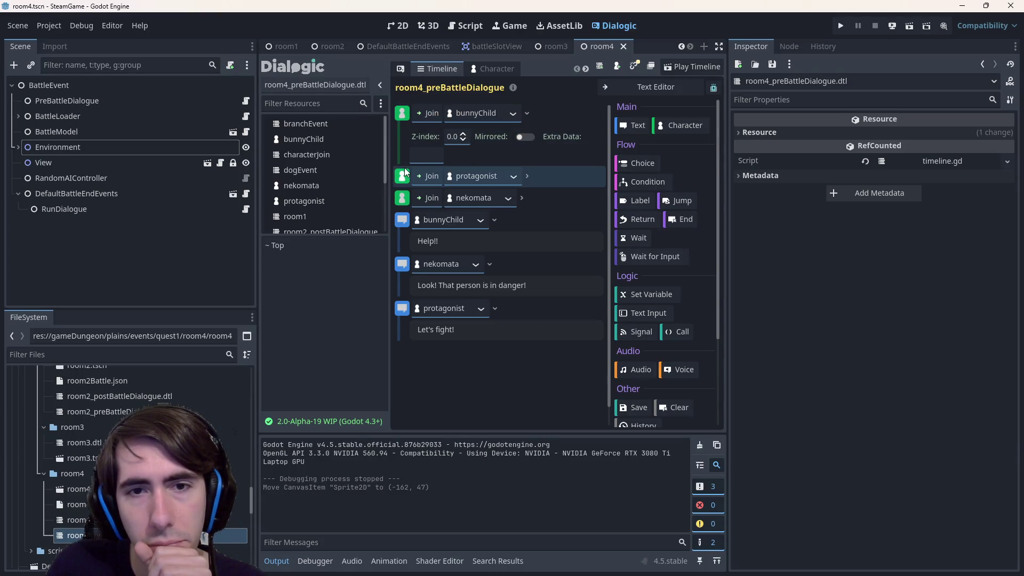
# Step: Place the nekomata Join below 'Help!!' and the protagonist Join below 'Look!', then show the 2D scene
pyautogui.moveTo(403, 198)
pyautogui.mouseDown()
pyautogui.moveTo(404, 301)
pyautogui.moveTo(405, 261)
pyautogui.mouseUp()
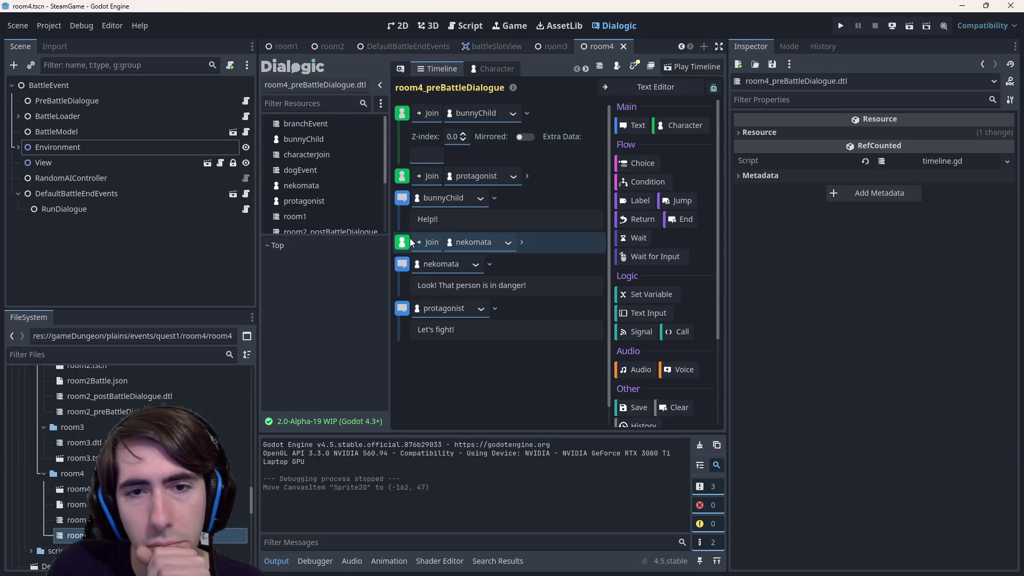
pyautogui.moveTo(401, 177); pyautogui.dragTo(405, 299)
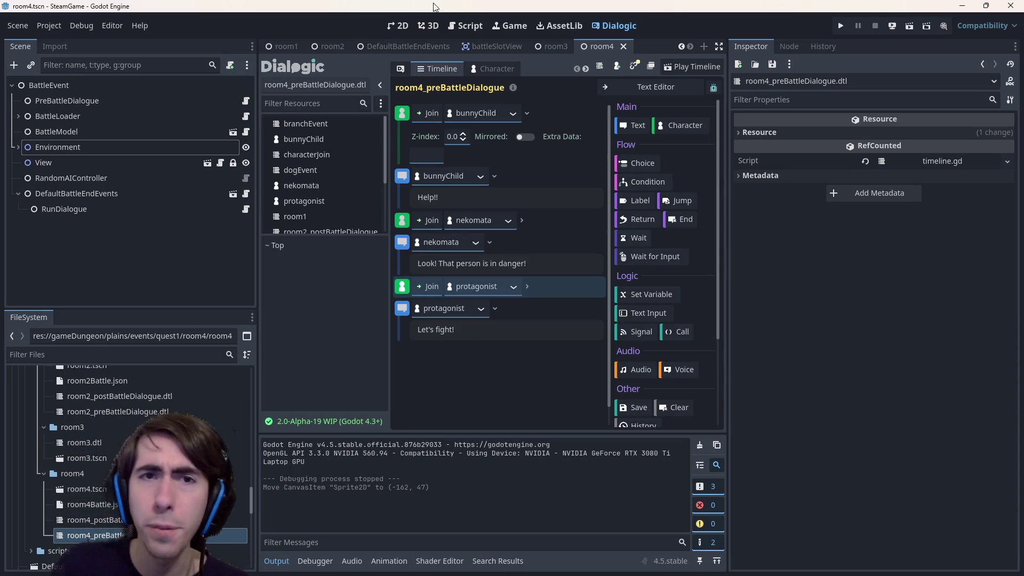
pyautogui.click(402, 26)
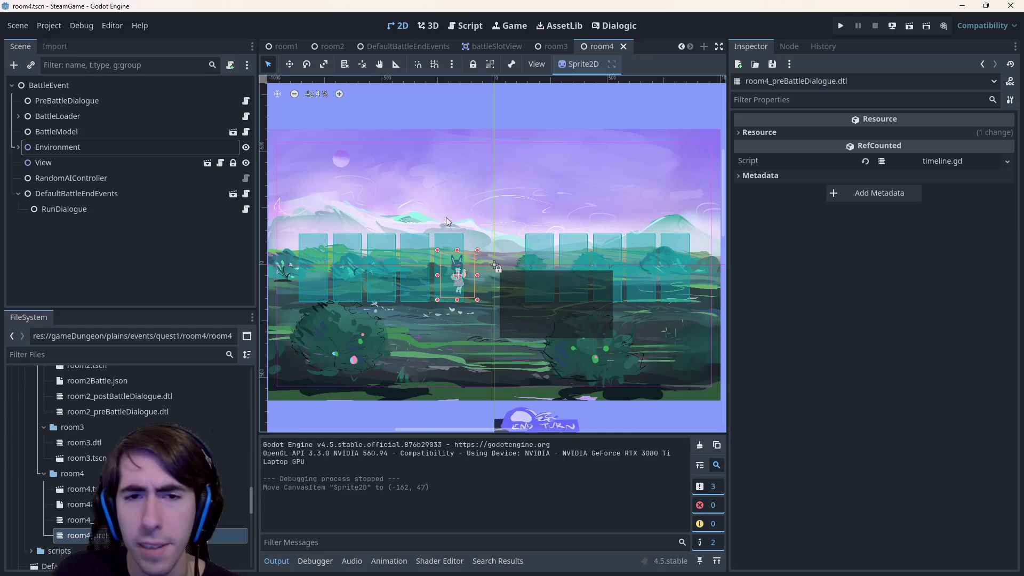
# Step: Tidy the Scene tree, collapsing DefaultBattleEndEvents and Environment after checking the bunny sprite
pyautogui.scroll(2, 509, 303)
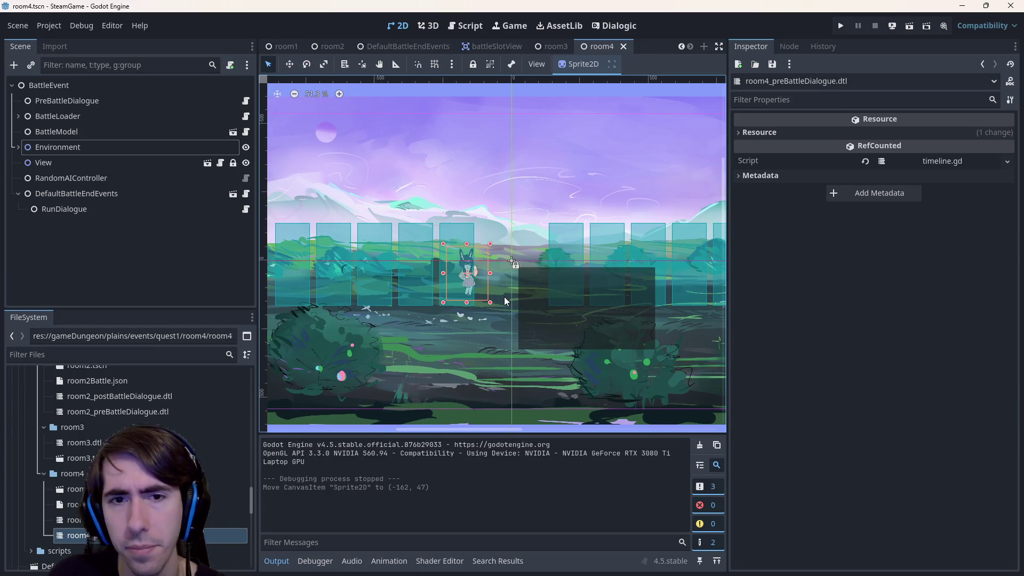
pyautogui.click(102, 234)
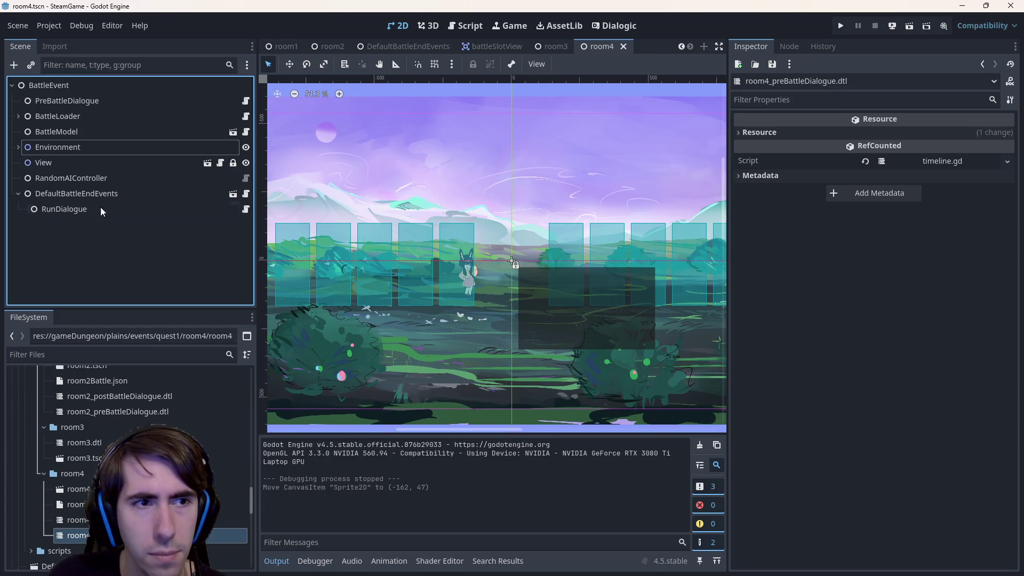
pyautogui.click(18, 194)
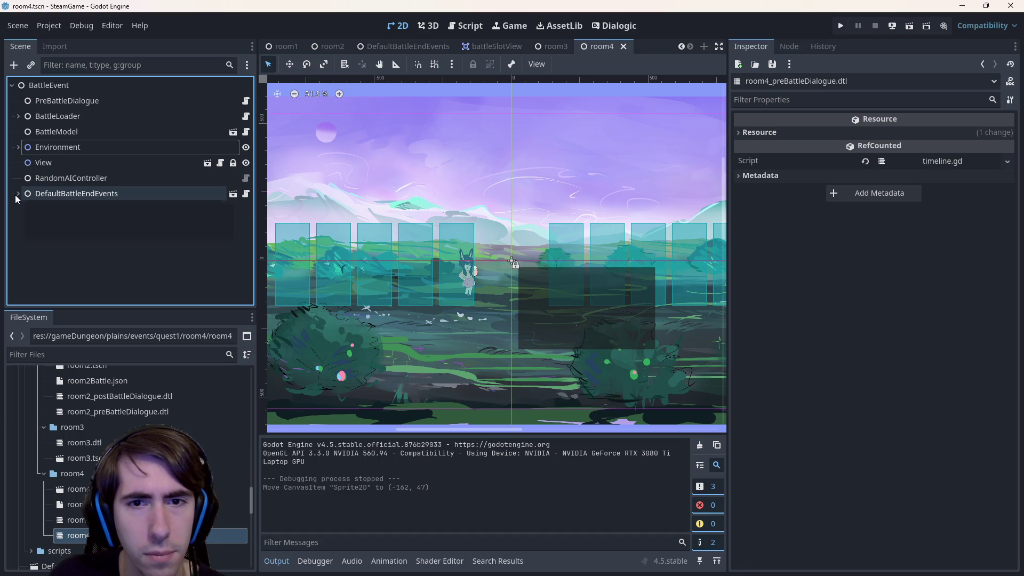
pyautogui.click(475, 285)
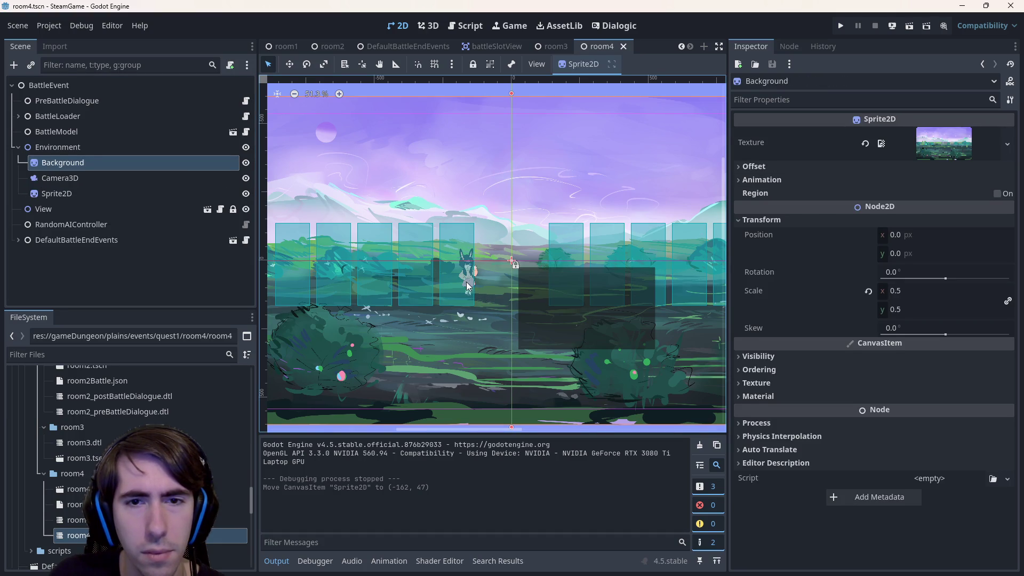
pyautogui.click(467, 286)
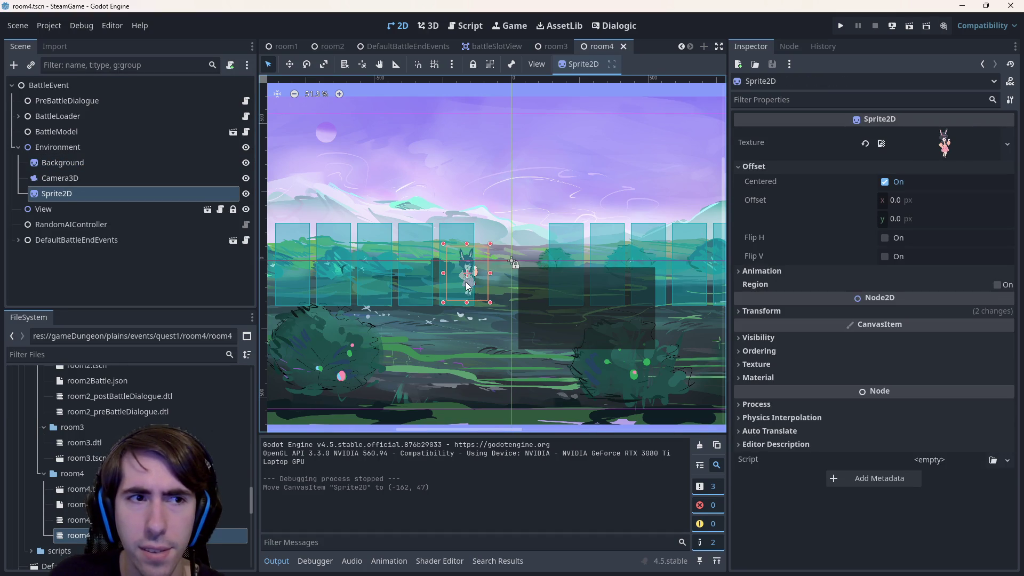
pyautogui.click(19, 146)
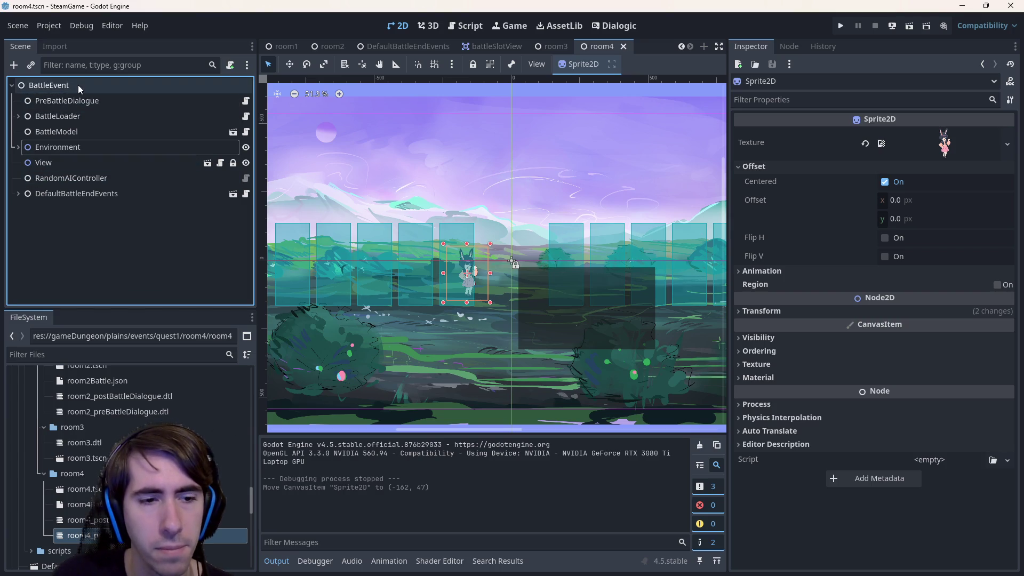
# Step: Select the BattleEvent root and bring up the Attach Node Script dialog for it
pyautogui.scroll(4, 128, 464)
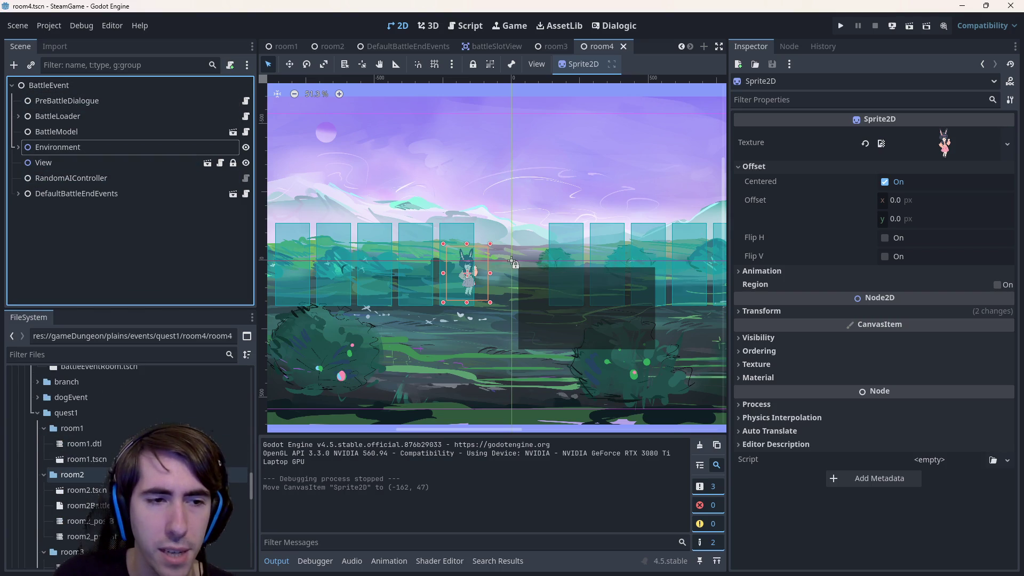
pyautogui.scroll(-3, 128, 443)
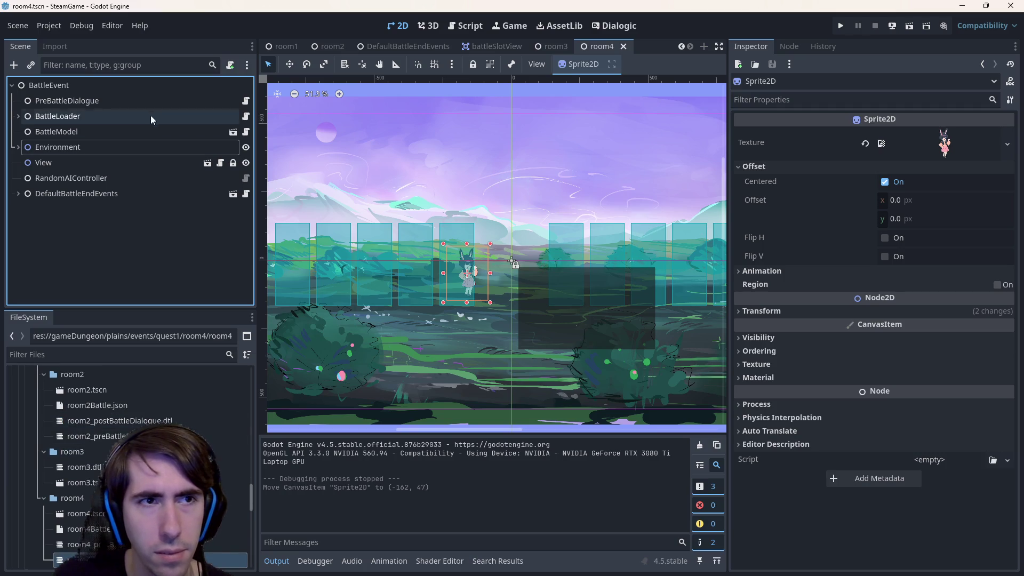
pyautogui.click(140, 85)
pyautogui.scroll(-3, 107, 448)
pyautogui.rightClick(85, 448)
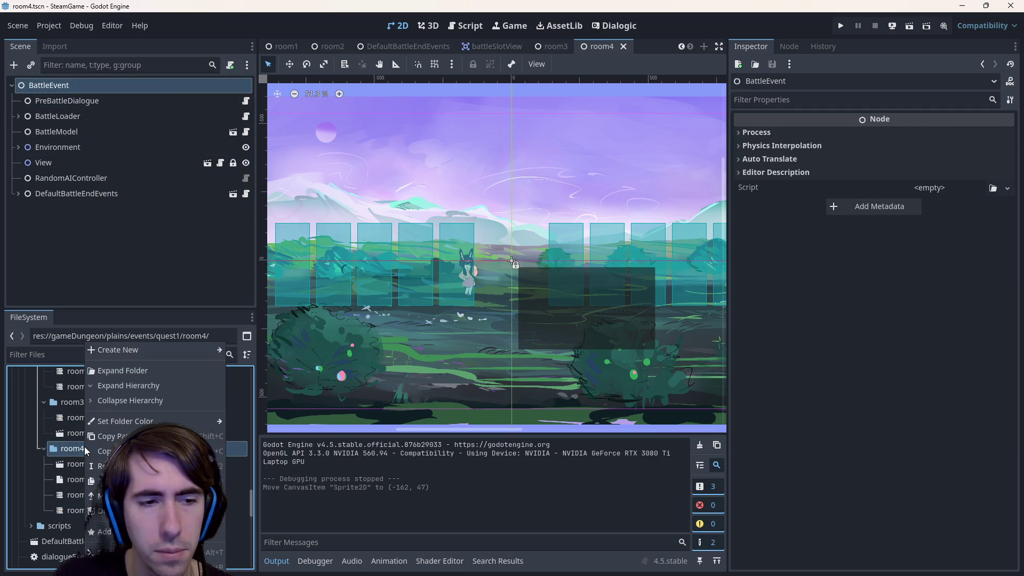
pyautogui.press('Escape')
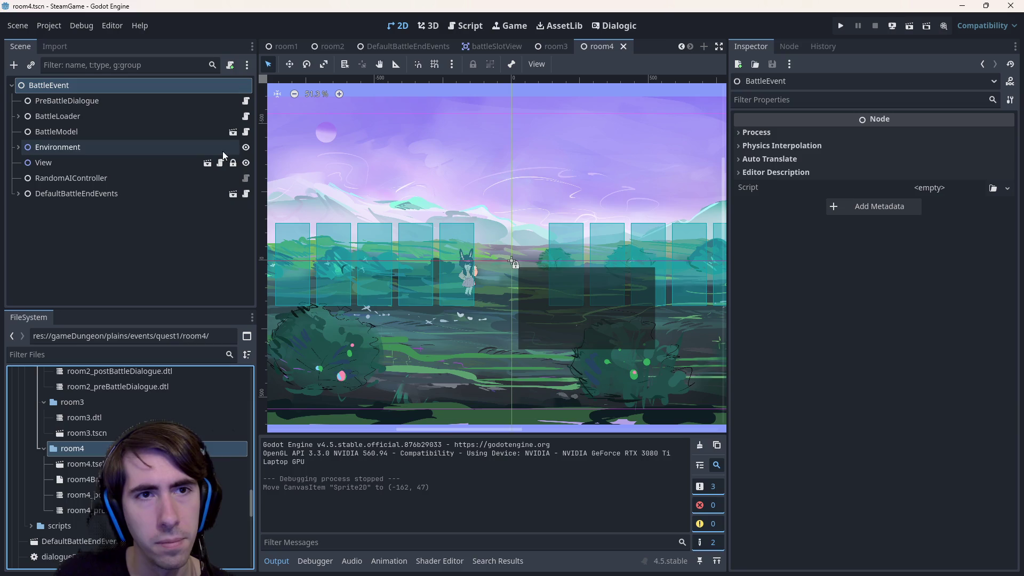
pyautogui.click(230, 65)
# Step: Create room4.gd in the room4 folder with a class_name Quest1Room line and save
pyautogui.write('room4/room4')
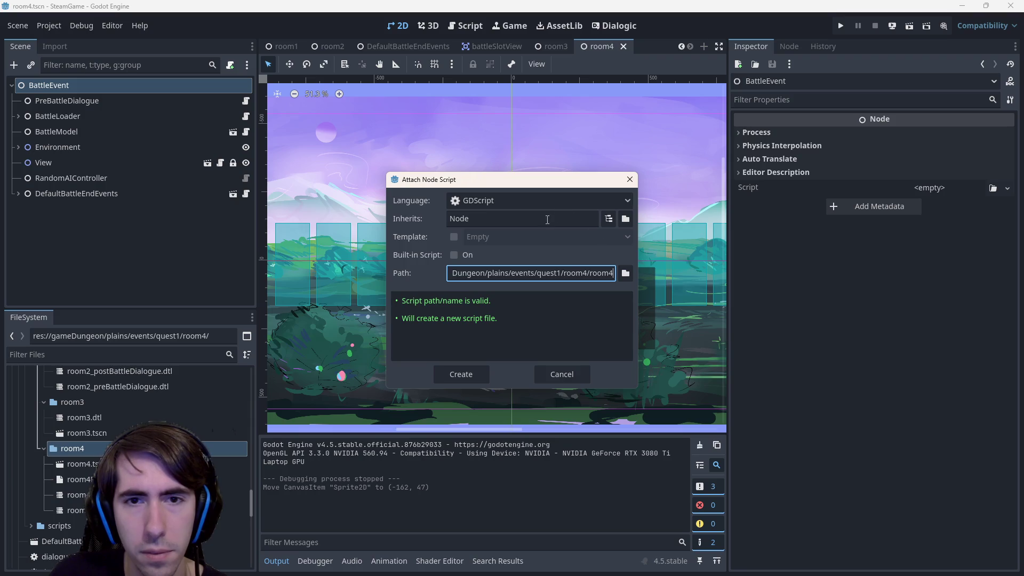
pyautogui.click(462, 379)
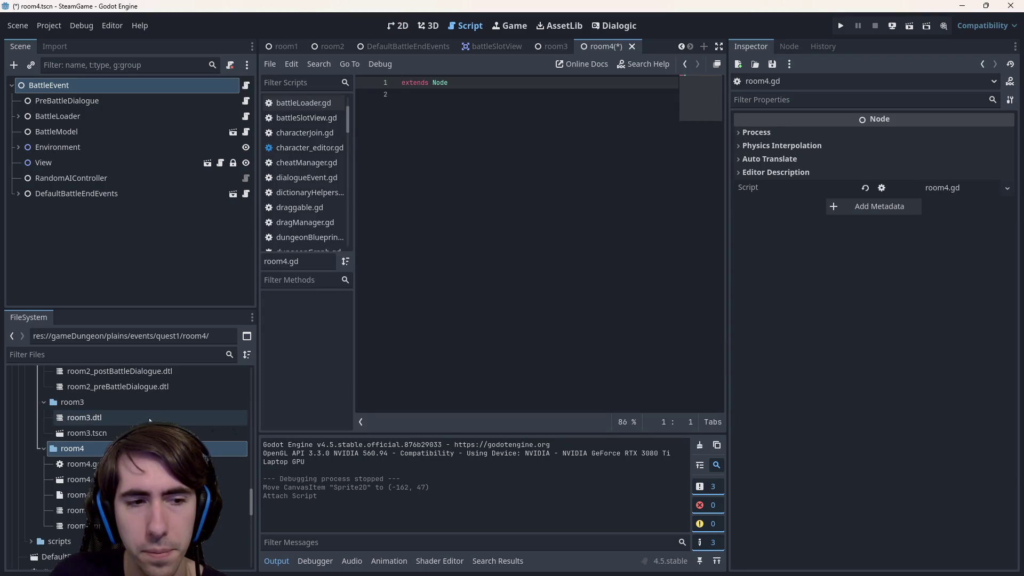
pyautogui.write('class_name Q')
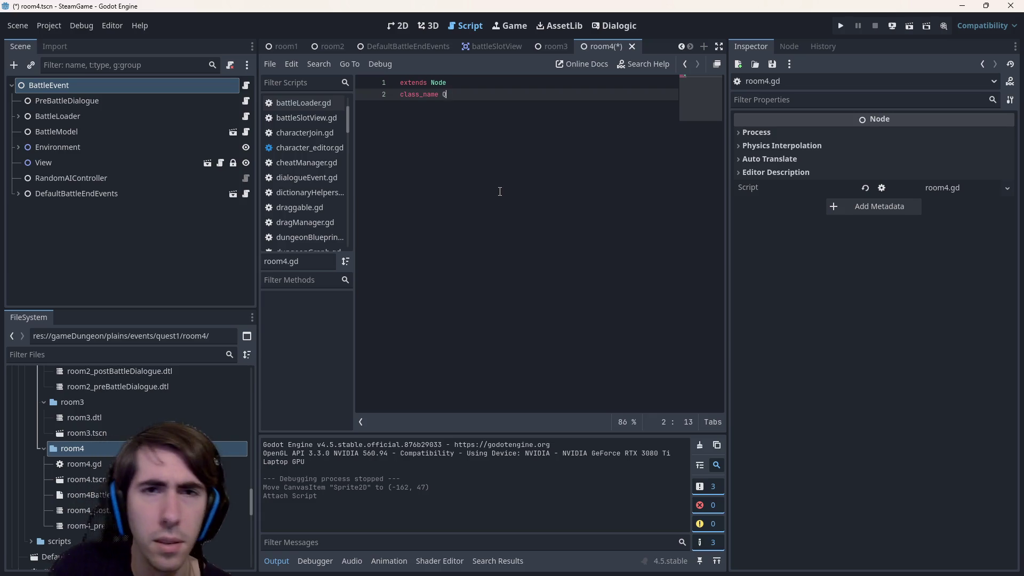
pyautogui.write('uest1Room4')
pyautogui.hotkey('ctrl', 's')
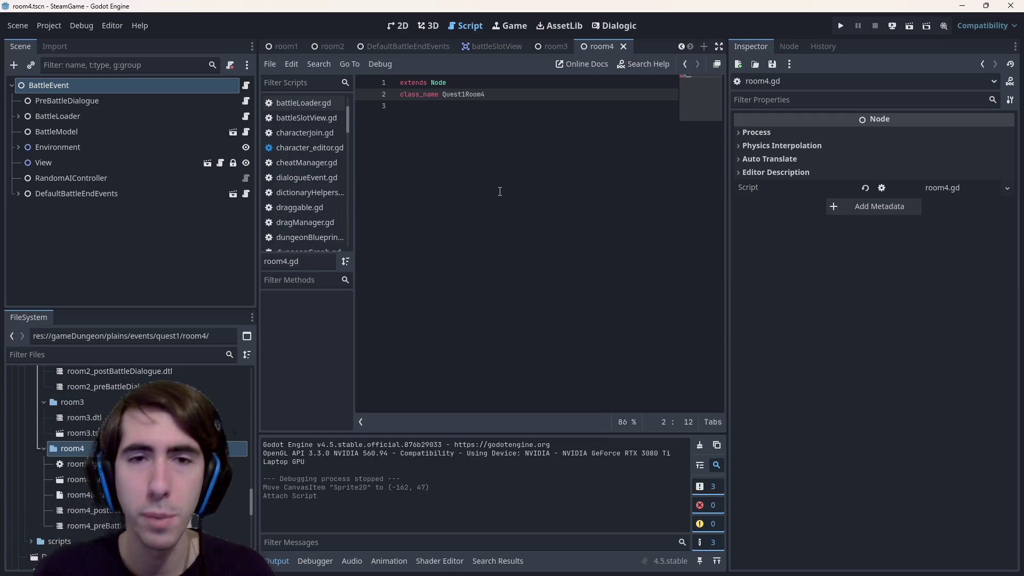
pyautogui.hotkey('ctrl', 'BackSpace')
pyautogui.hotkey('ctrl', 'BackSpace')
pyautogui.press('Delete')
pyautogui.write('ex')
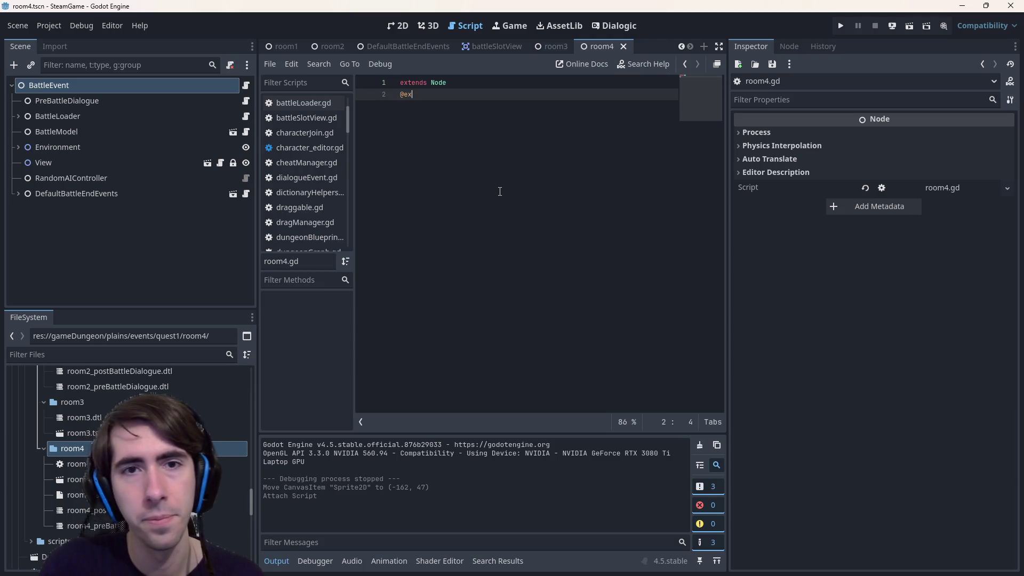
pyautogui.press('BackSpace')
pyautogui.press('BackSpace')
pyautogui.press('Return')
pyautogui.write('@export var')
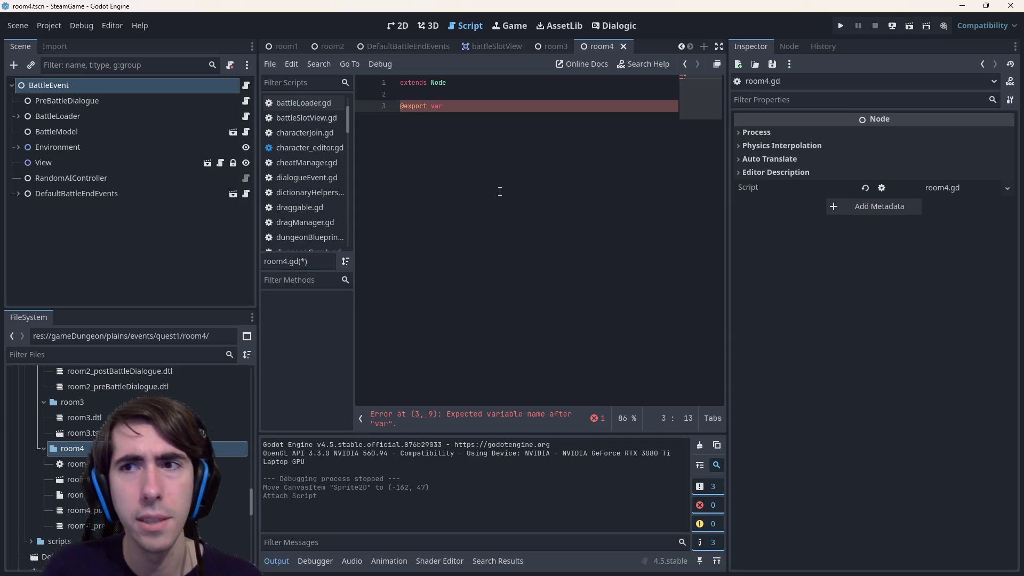
pyautogui.click(407, 28)
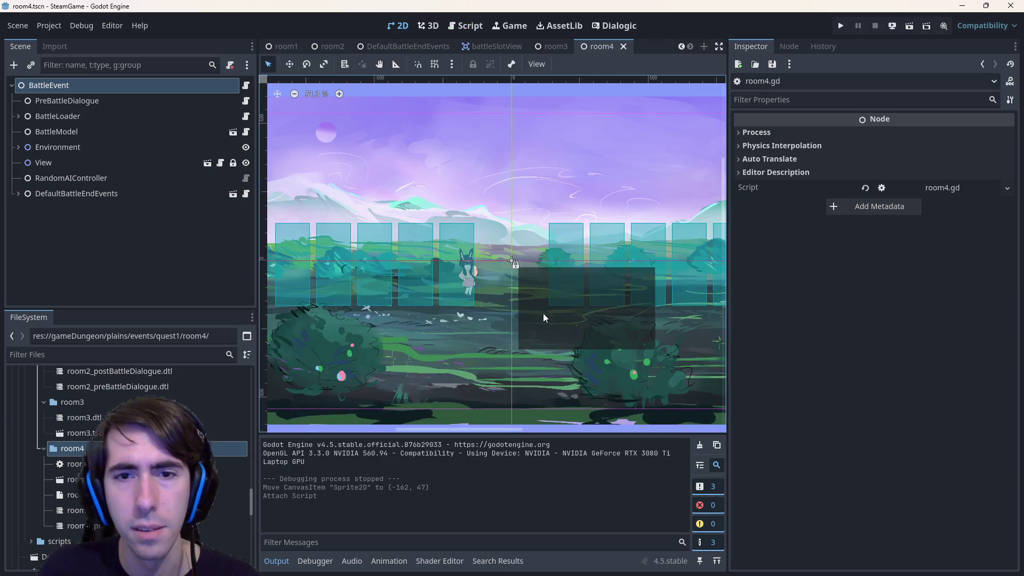
# Step: Rename the bunny's Sprite2D node to BunnySprite
pyautogui.click(479, 279)
pyautogui.click(474, 281)
pyautogui.scroll(4, 476, 285)
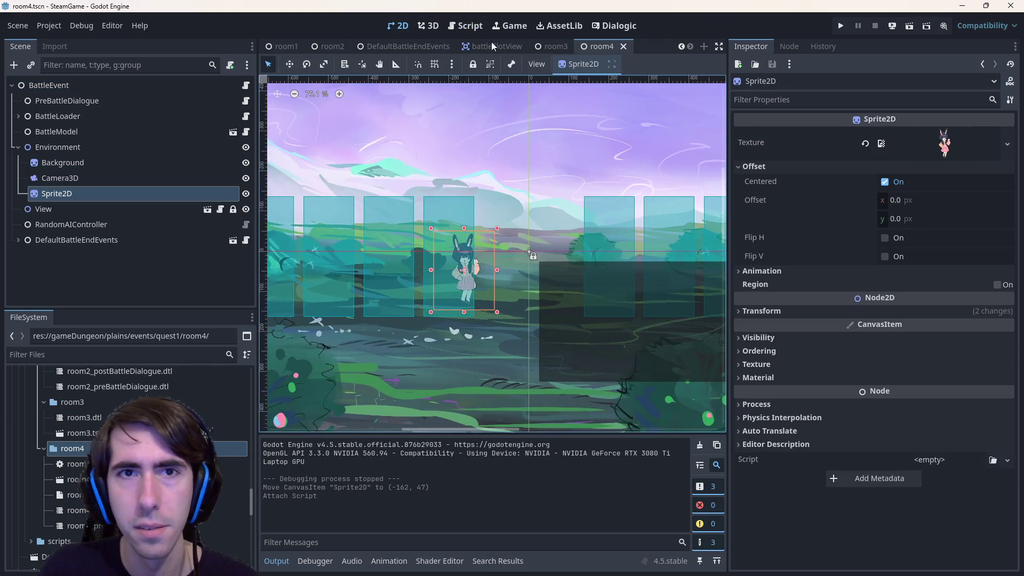
pyautogui.doubleClick(107, 193)
pyautogui.write('BunnyS')
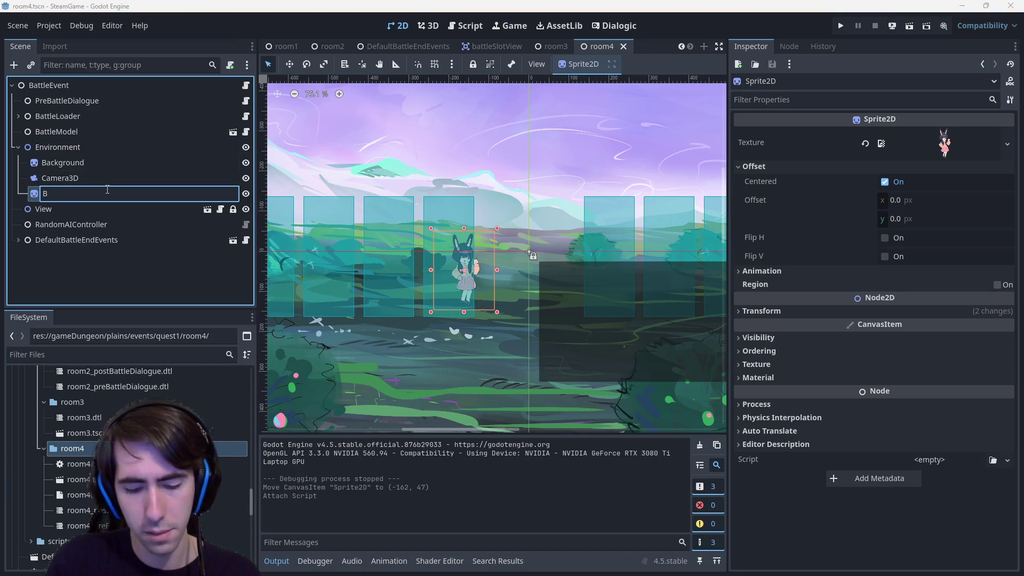
pyautogui.write('prite')
pyautogui.press('Return')
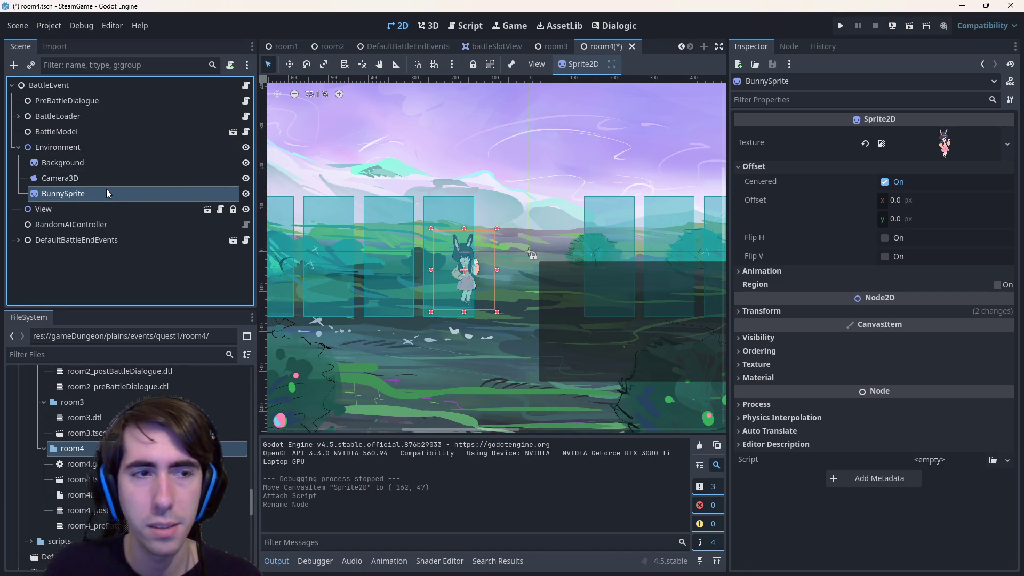
# Step: In room4.gd, export bunnySprite as Sprite2D and add a _ready function
pyautogui.click(459, 26)
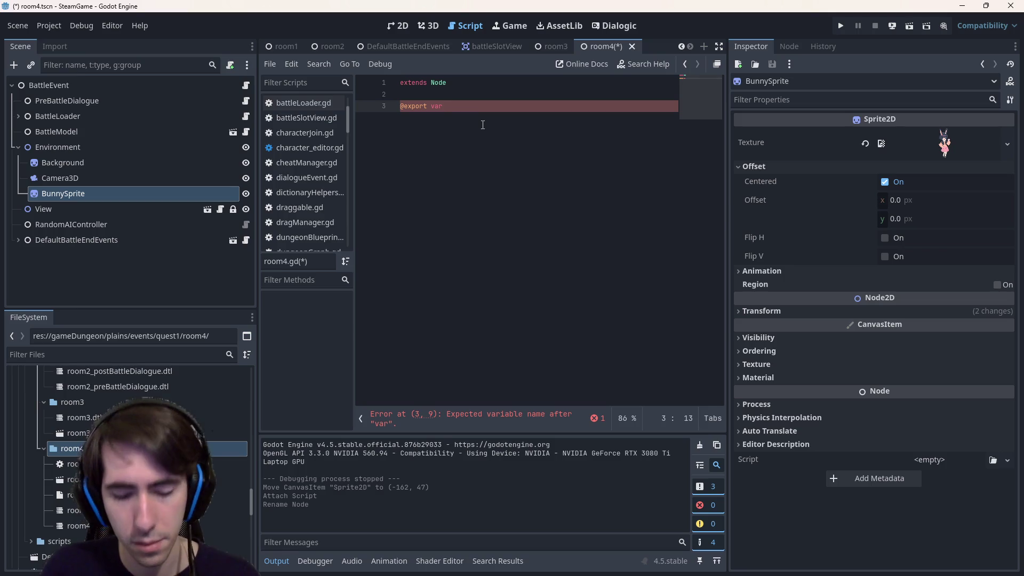
pyautogui.write('bunnySprite:Sprite')
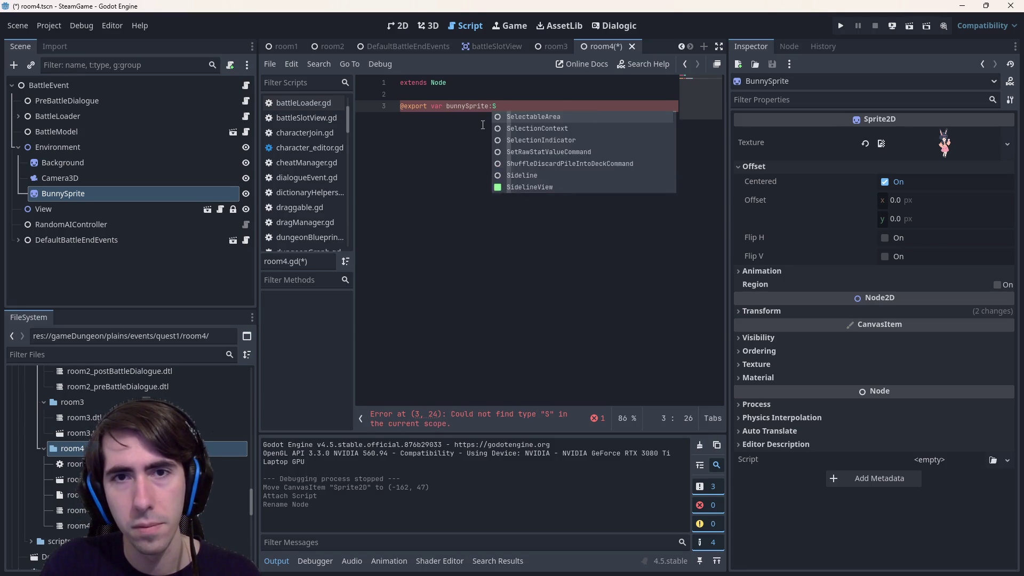
pyautogui.press('Return')
pyautogui.press('Return')
pyautogui.press('Return')
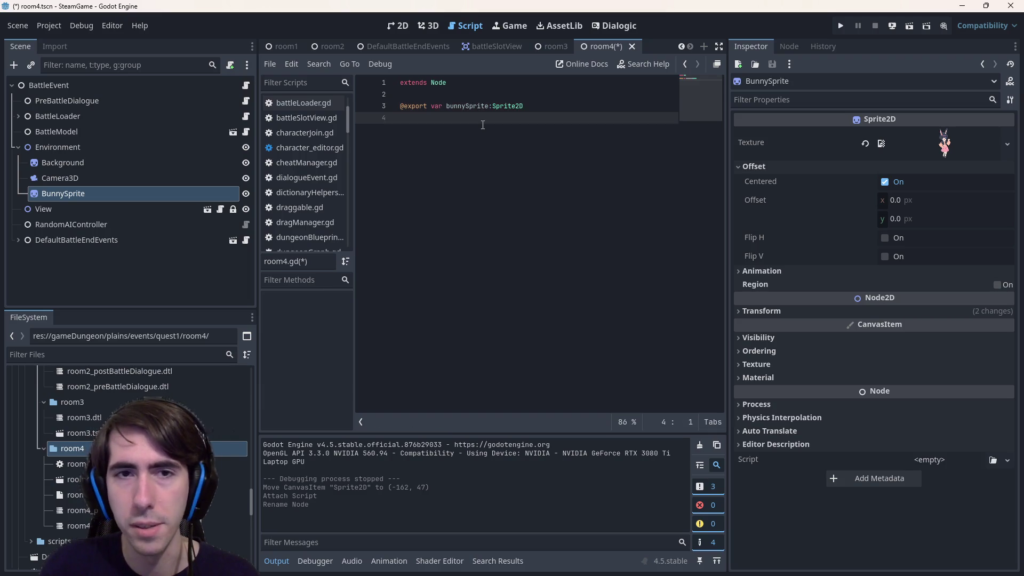
pyautogui.write('func _ready')
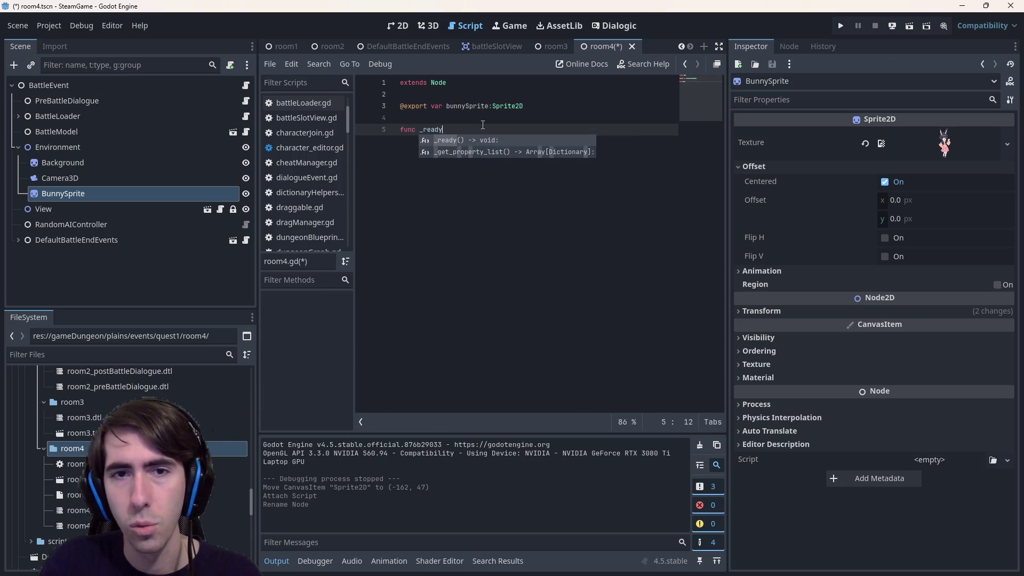
pyautogui.press('Return')
# Step: Export battleContext as BattleContext and begin a battleContext.onSt line inside _ready
pyautogui.press('Return')
pyautogui.press('Up')
pyautogui.press('Up')
pyautogui.press('Return')
pyautogui.press('Up')
pyautogui.write('@export var ')
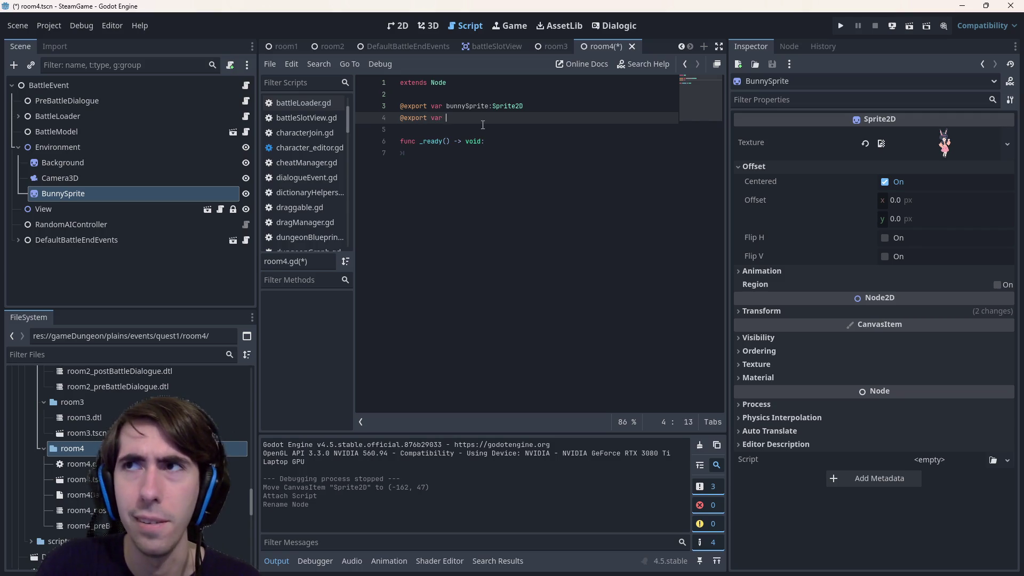
pyautogui.write('battle')
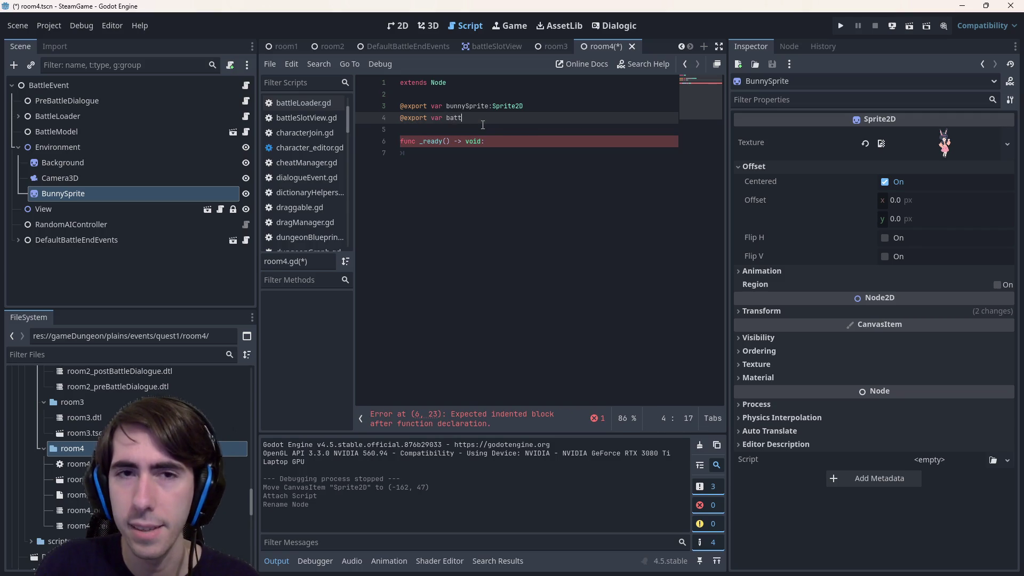
pyautogui.write('Context:')
pyautogui.write('Battl')
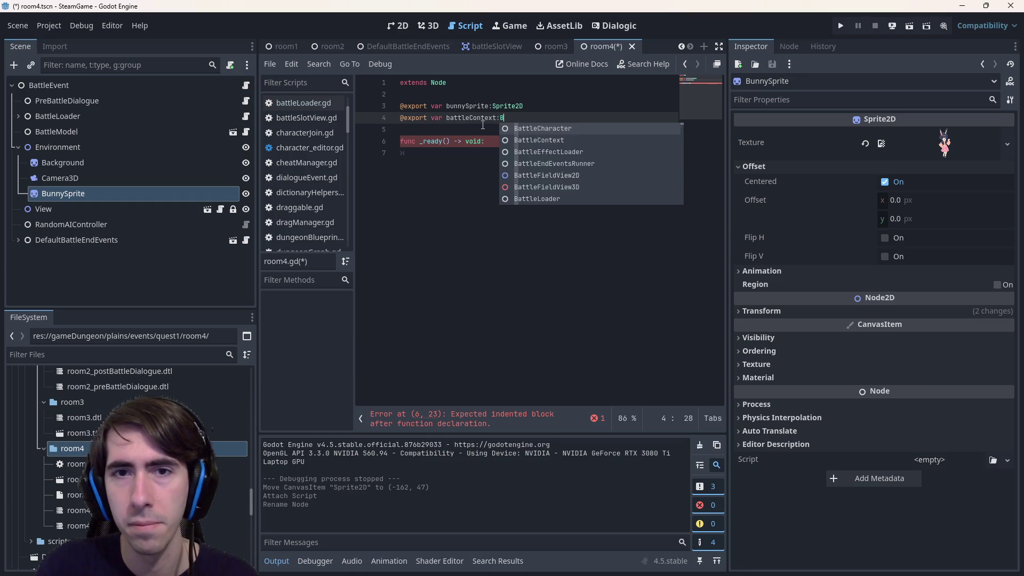
pyautogui.press('Return')
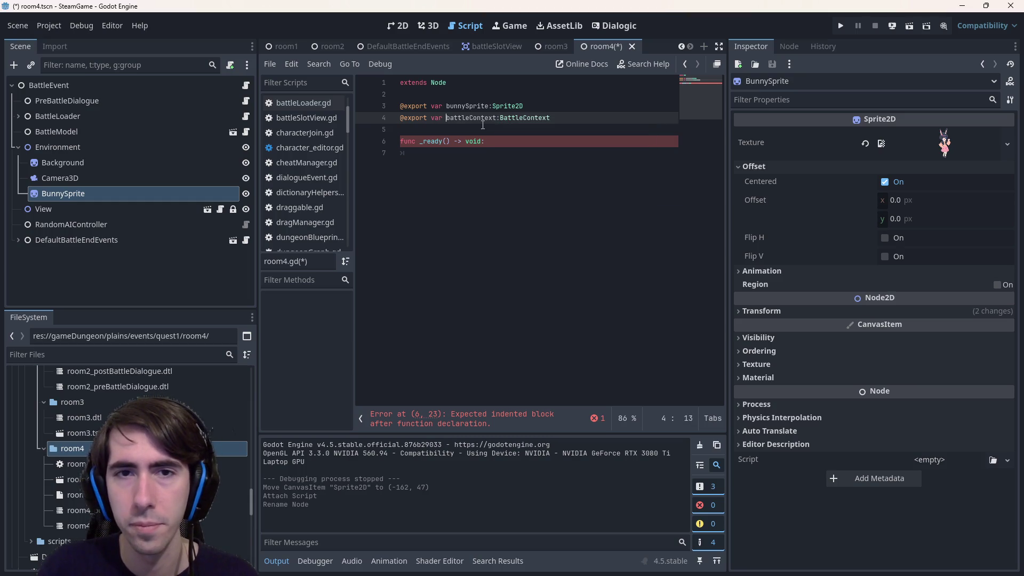
pyautogui.press('Down')
pyautogui.press('Down')
pyautogui.press('Down')
pyautogui.write('battleContext.on')
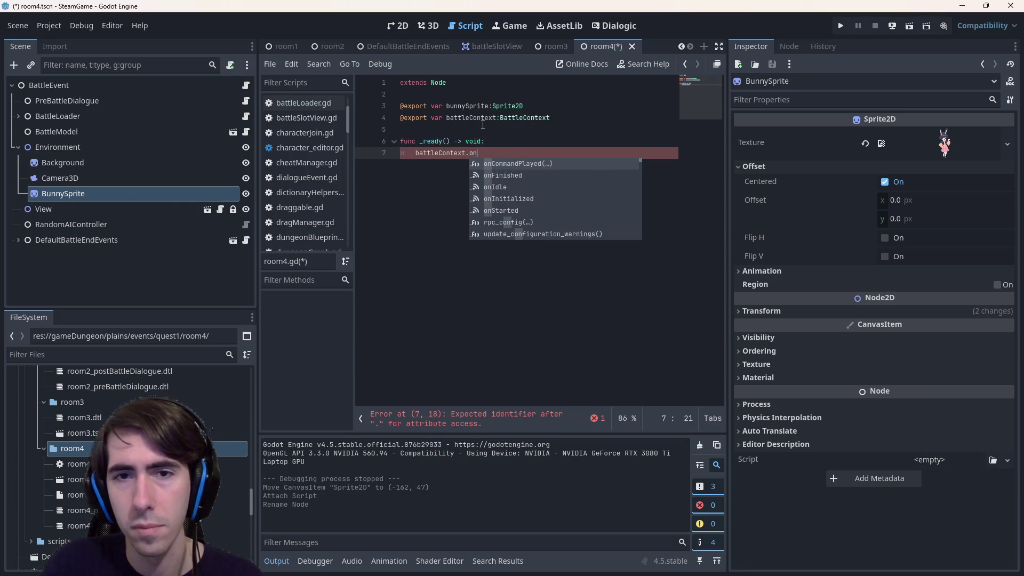
pyautogui.write('St')
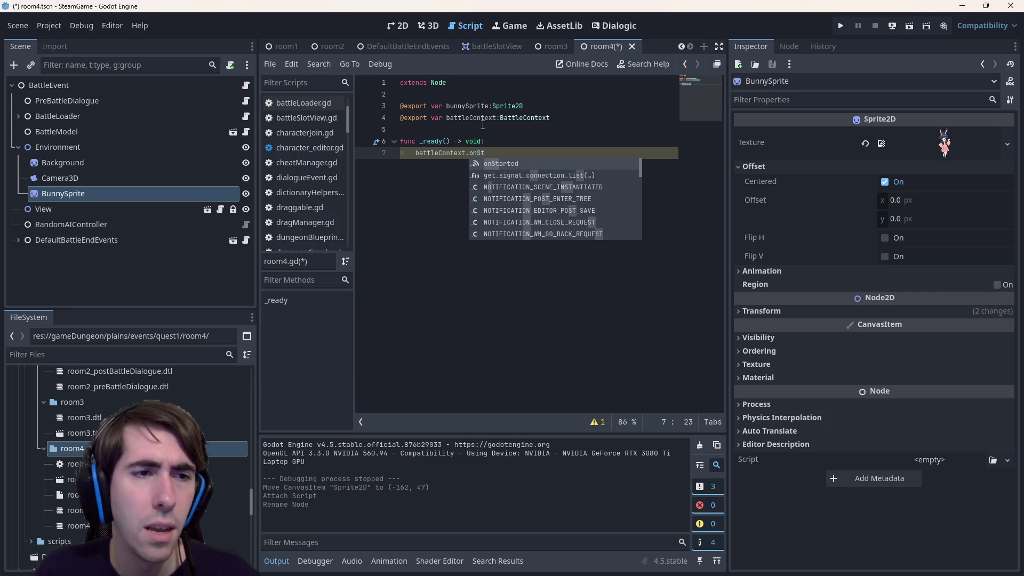
pyautogui.click(125, 241)
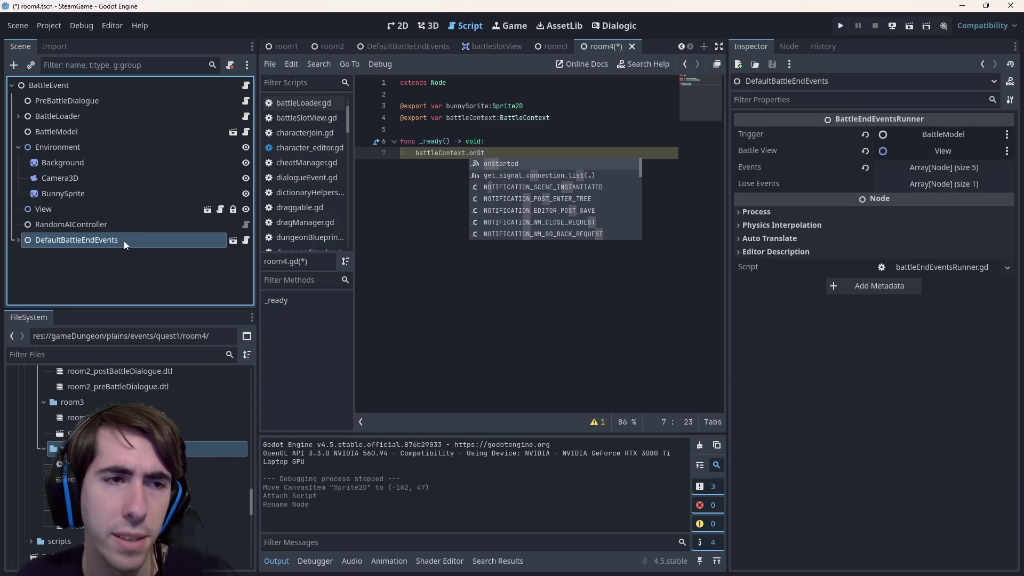
# Step: Review the DefaultBattleEndEvents, BattleModel and BattleLoader scripts, then open preBattleDialogue.gd
pyautogui.click(246, 240)
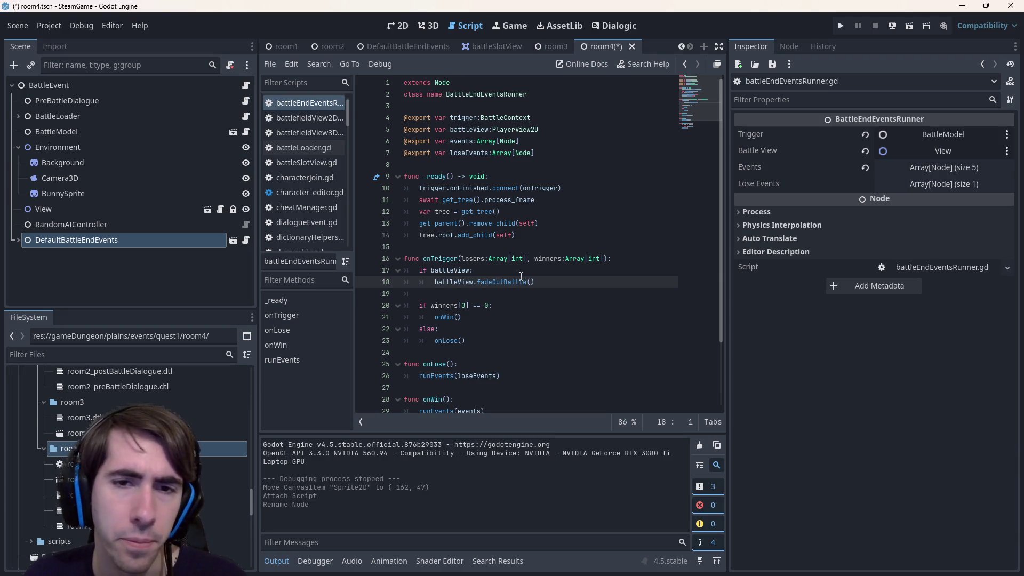
pyautogui.scroll(-3, 521, 275)
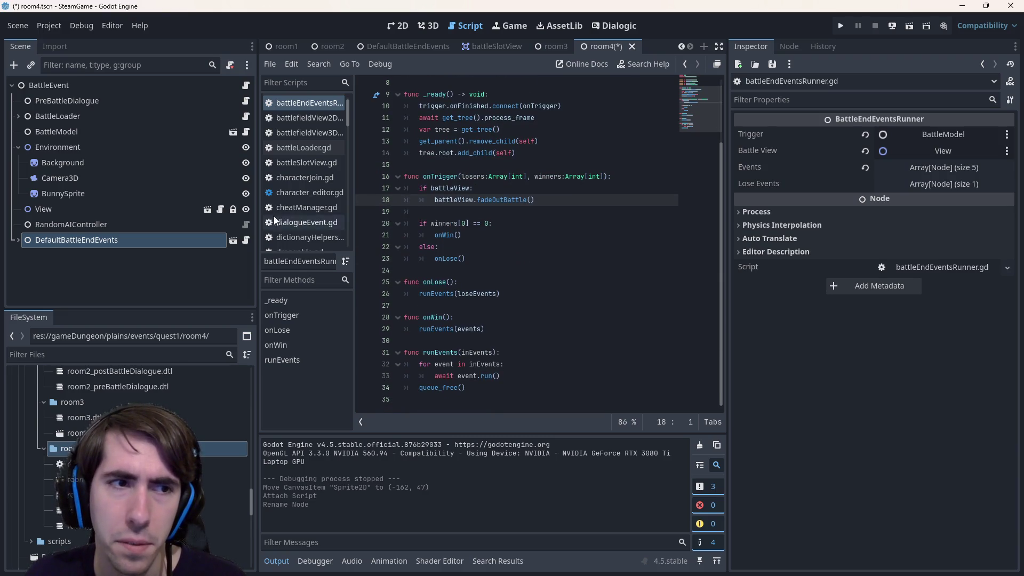
pyautogui.click(17, 147)
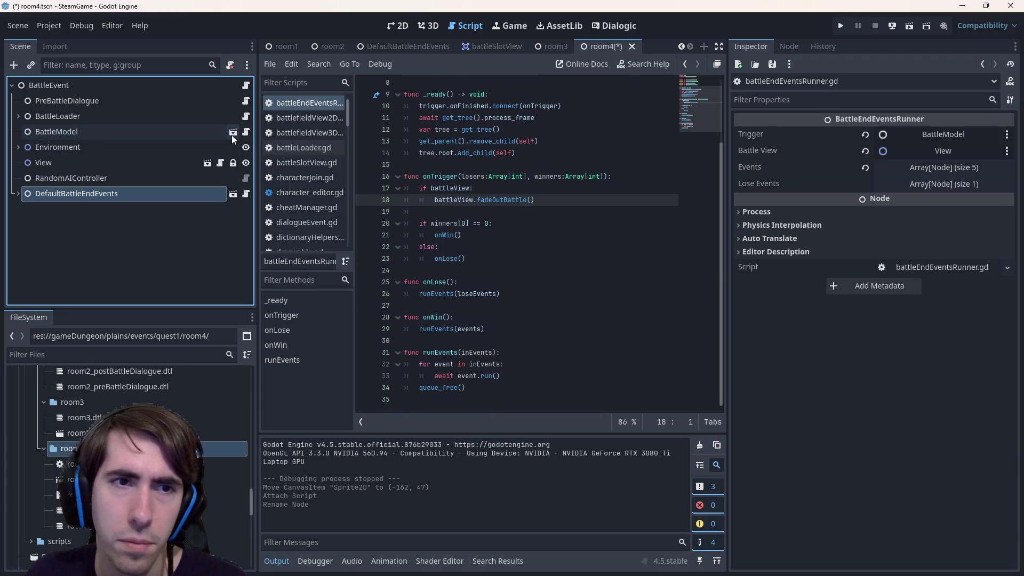
pyautogui.click(242, 136)
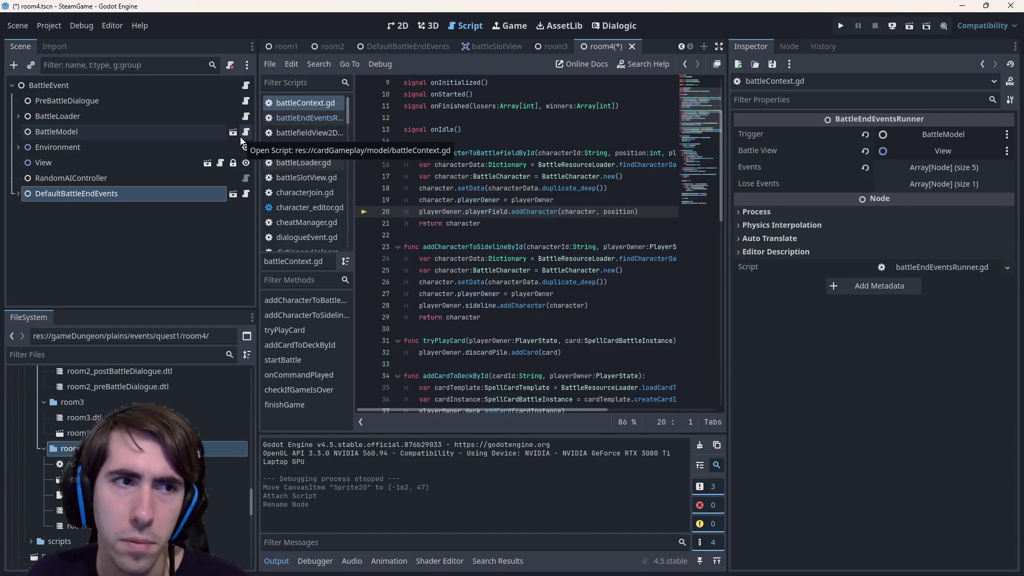
pyautogui.click(241, 115)
pyautogui.click(129, 99)
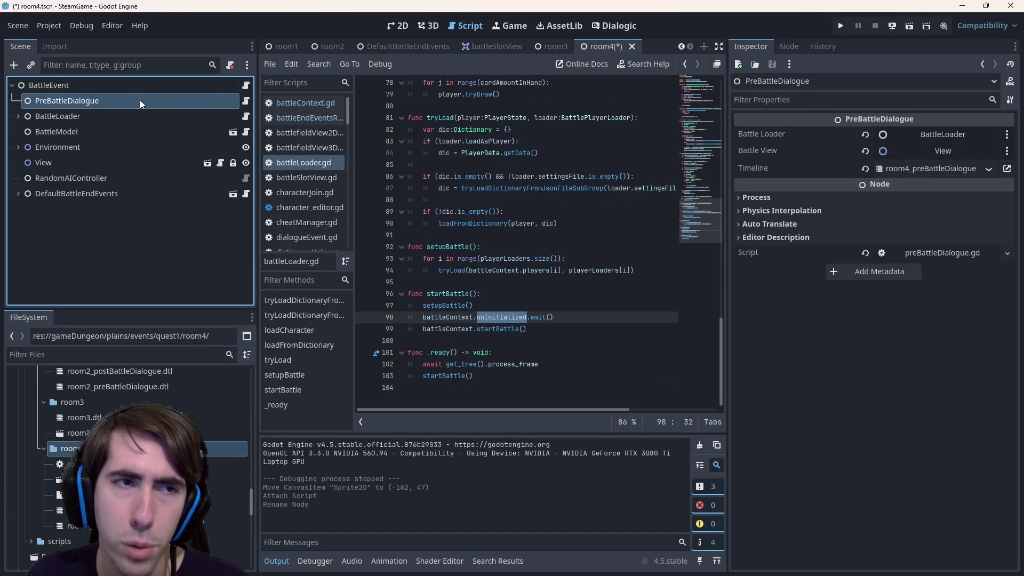
pyautogui.scroll(15, 533, 240)
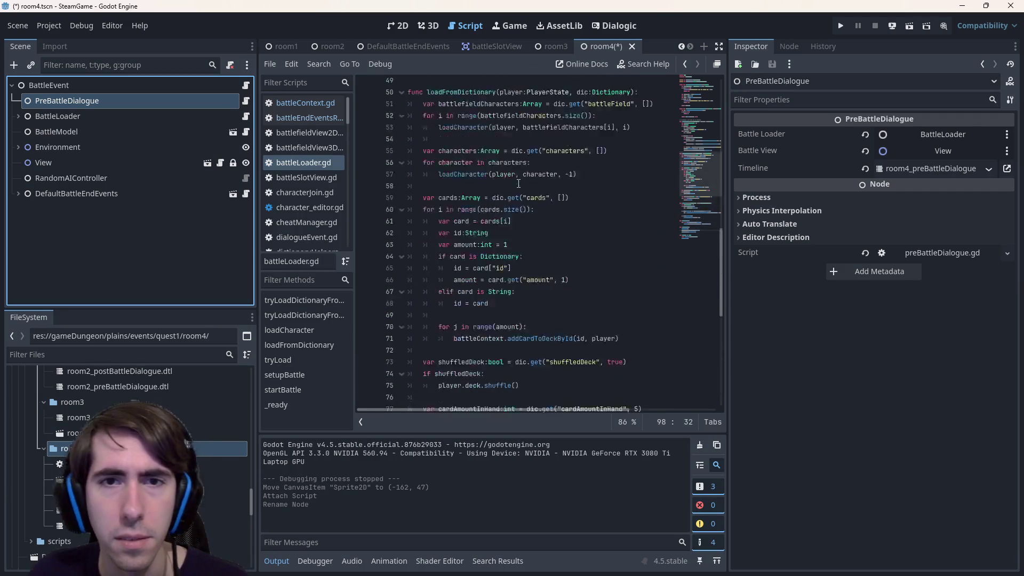
pyautogui.click(245, 100)
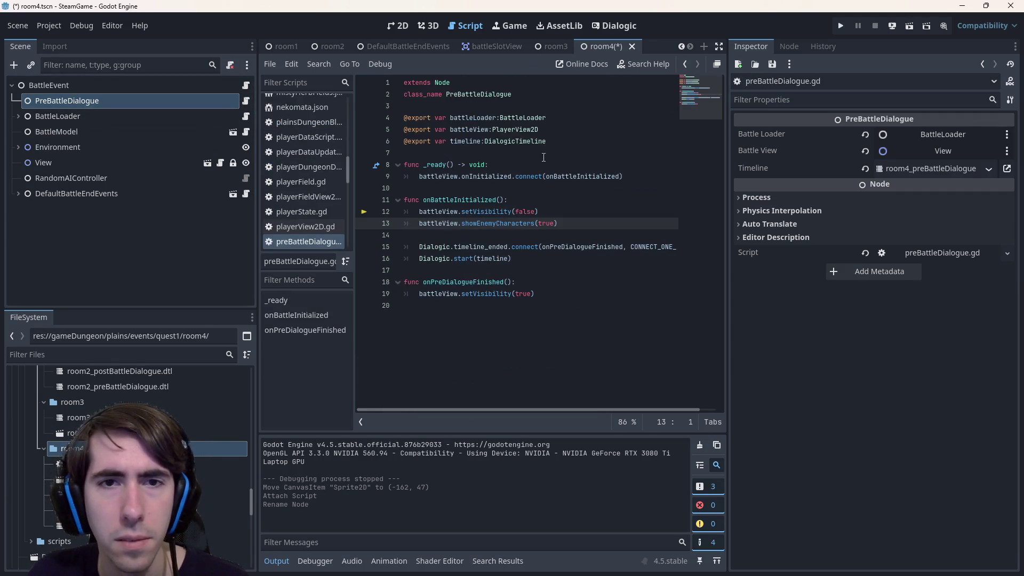
# Step: Declare 'signal onFinished()' below the exported variables in preBattleDialogue.gd
pyautogui.click(565, 130)
pyautogui.click(571, 150)
pyautogui.press('Return')
pyautogui.press('Return')
pyautogui.press('Up')
pyautogui.write('signal ')
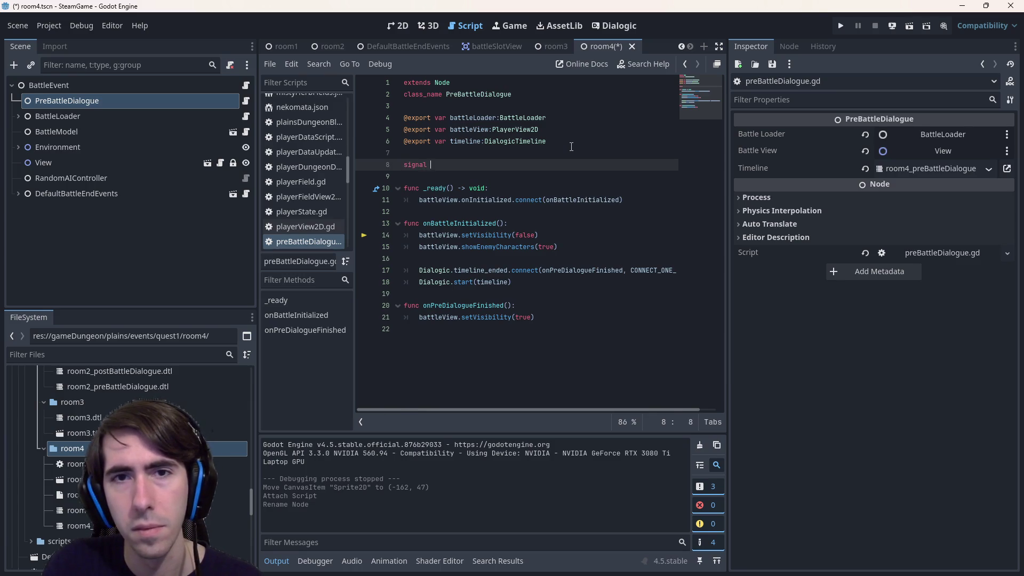
pyautogui.write('onFinished')
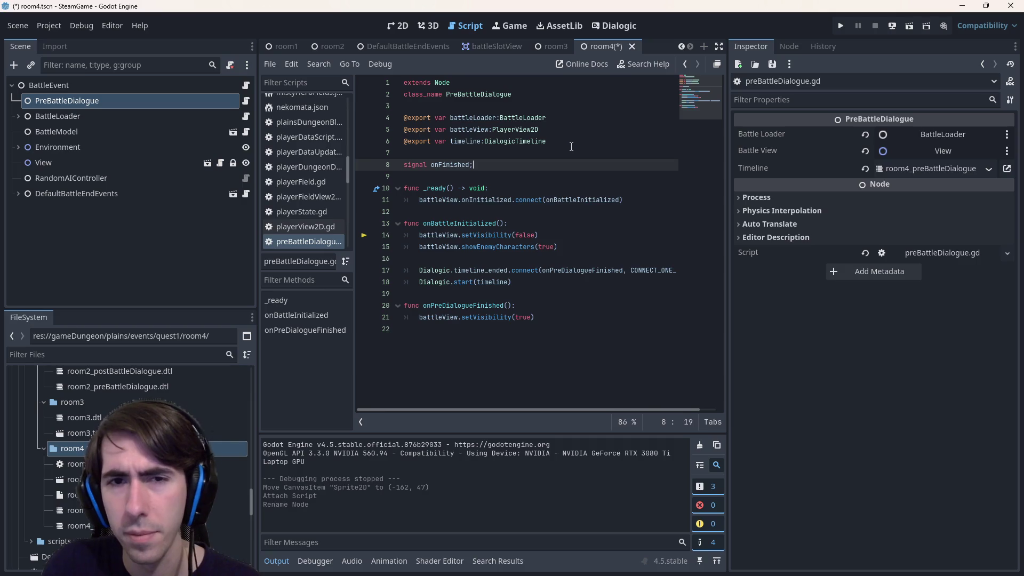
pyautogui.hotkey('ctrl', 'shift', 'Left')
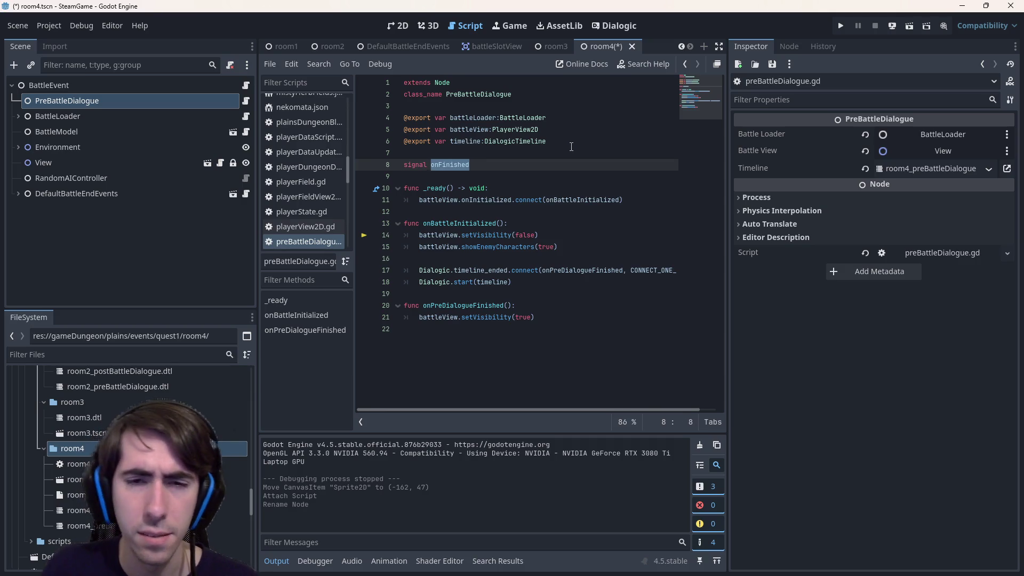
pyautogui.click(506, 163)
pyautogui.write('()')
pyautogui.hotkey('ctrl', 'shift', 'Left')
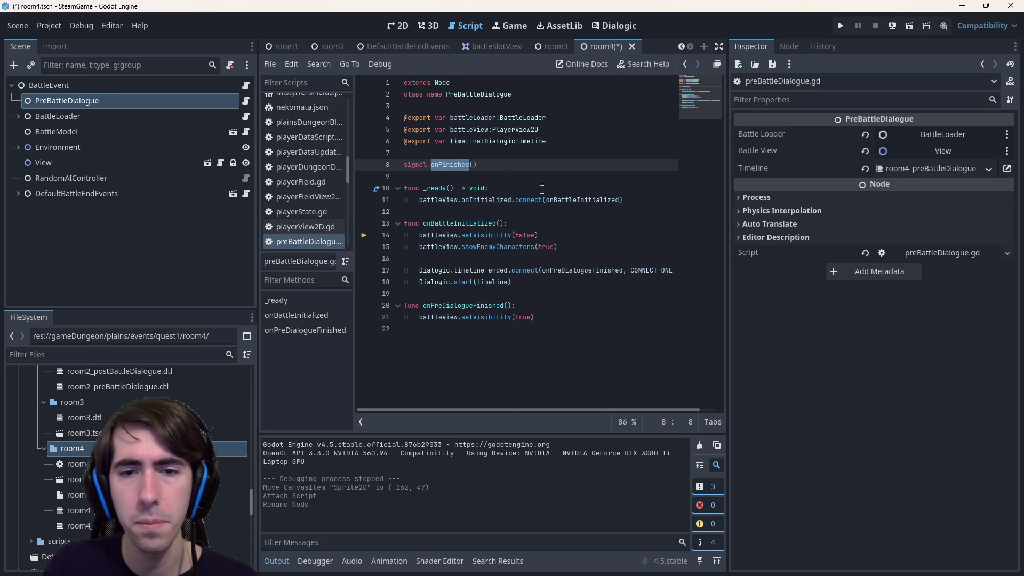
# Step: Emit onFinished at the end of onPreDialogueFinished and save the script
pyautogui.click(585, 335)
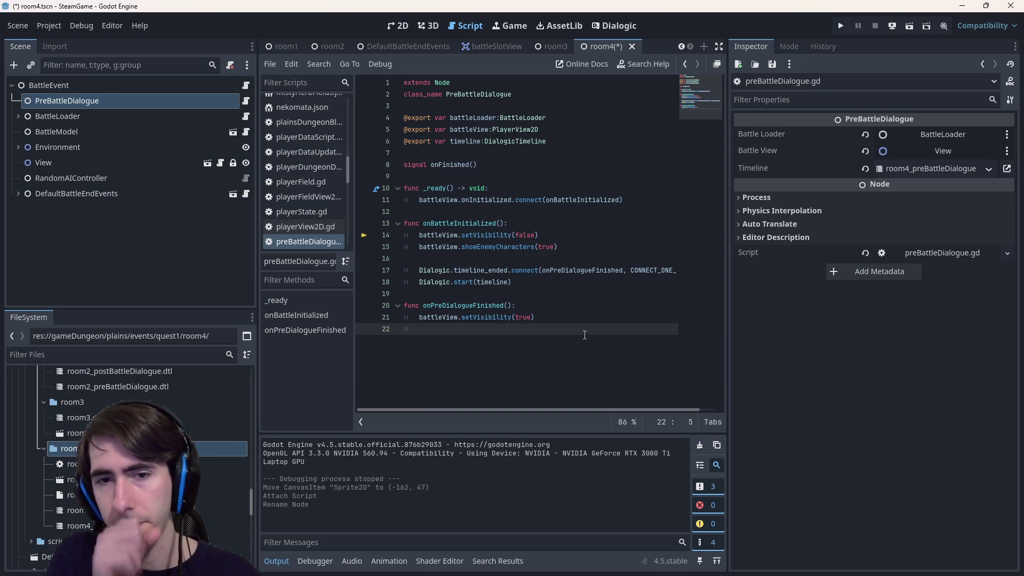
pyautogui.write('onFinished.emit(')
pyautogui.hotkey('ctrl', 's')
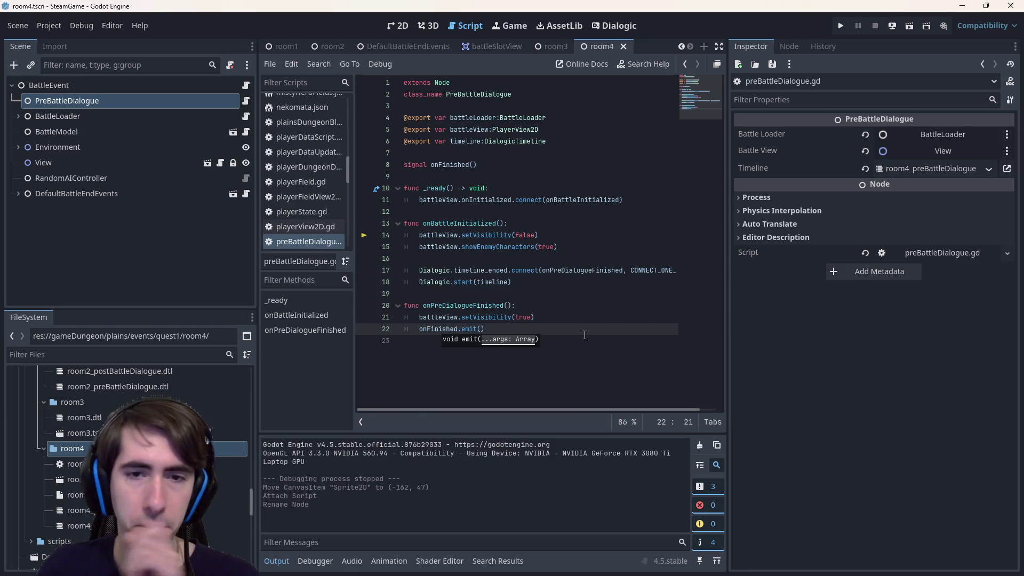
pyautogui.click(542, 272)
pyautogui.moveTo(539, 273)
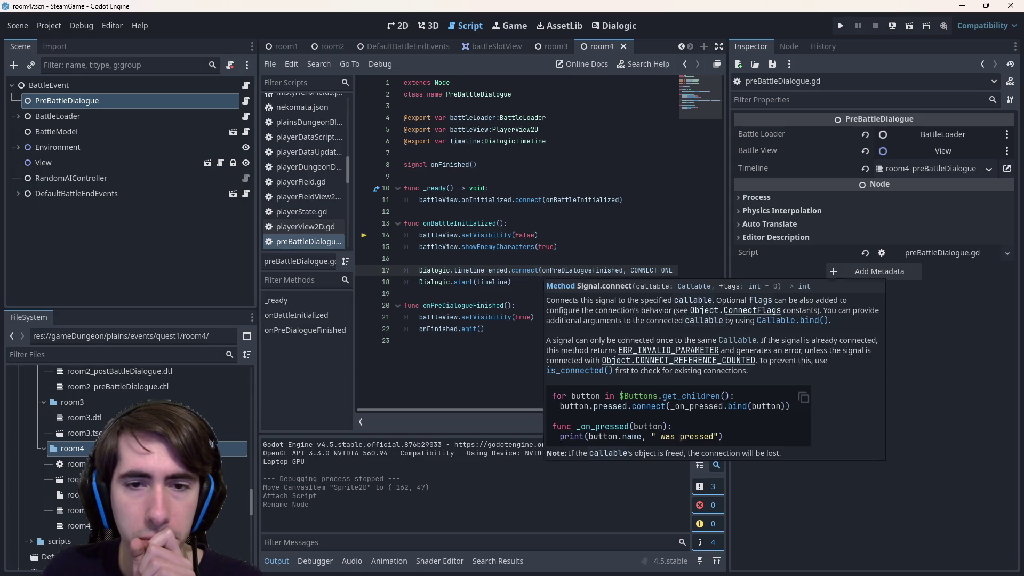
pyautogui.click(202, 194)
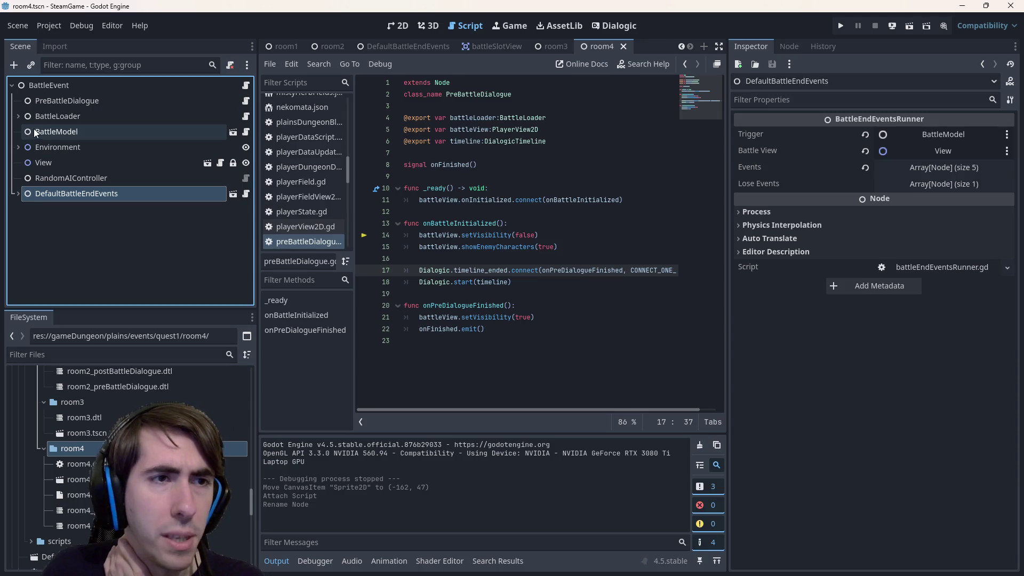
# Step: Check BattleLoader's children and open BattleEvent's room4.gd script
pyautogui.click(16, 117)
pyautogui.click(16, 117)
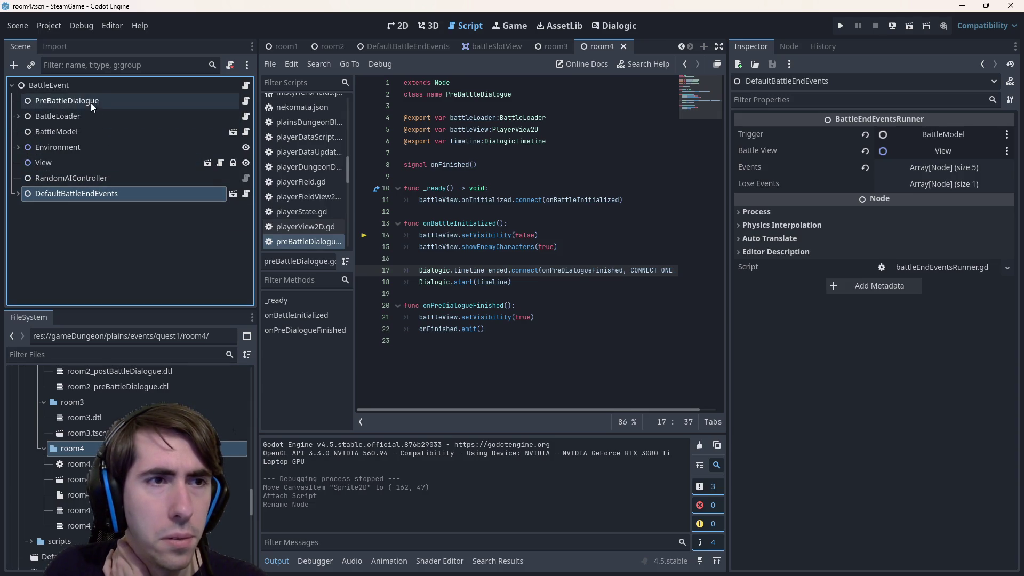
pyautogui.click(65, 89)
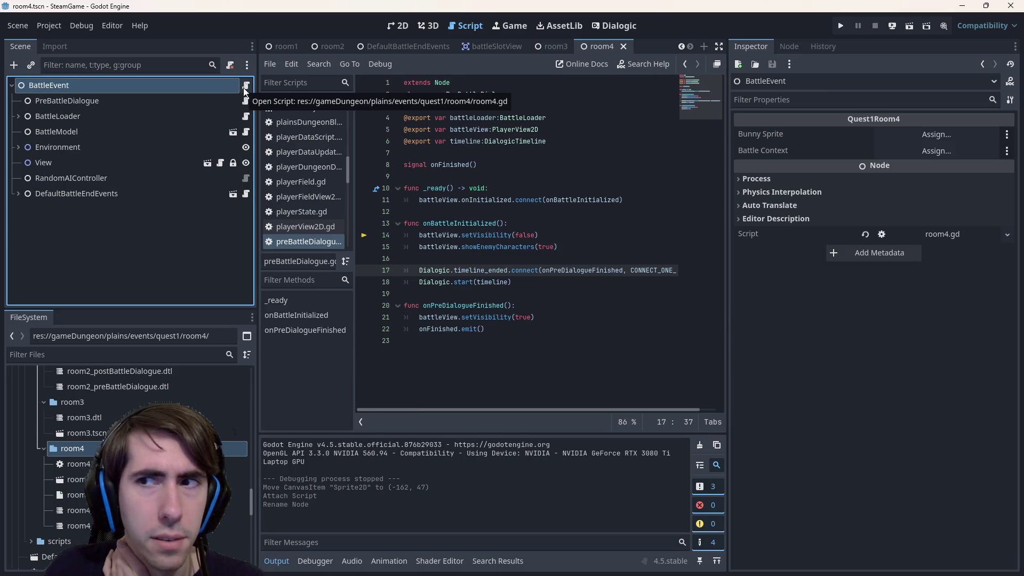
pyautogui.click(246, 88)
pyautogui.click(440, 212)
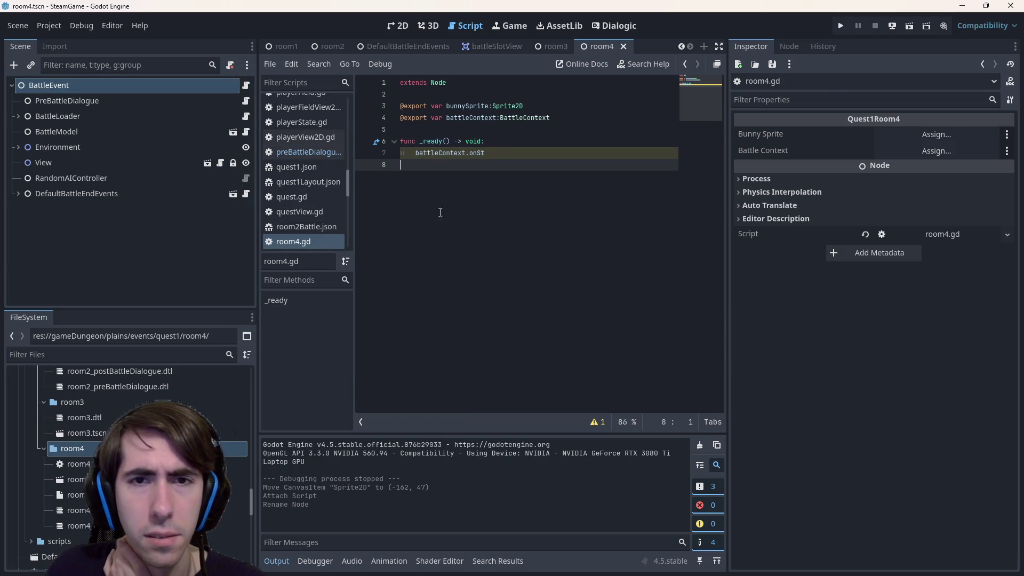
pyautogui.click(510, 151)
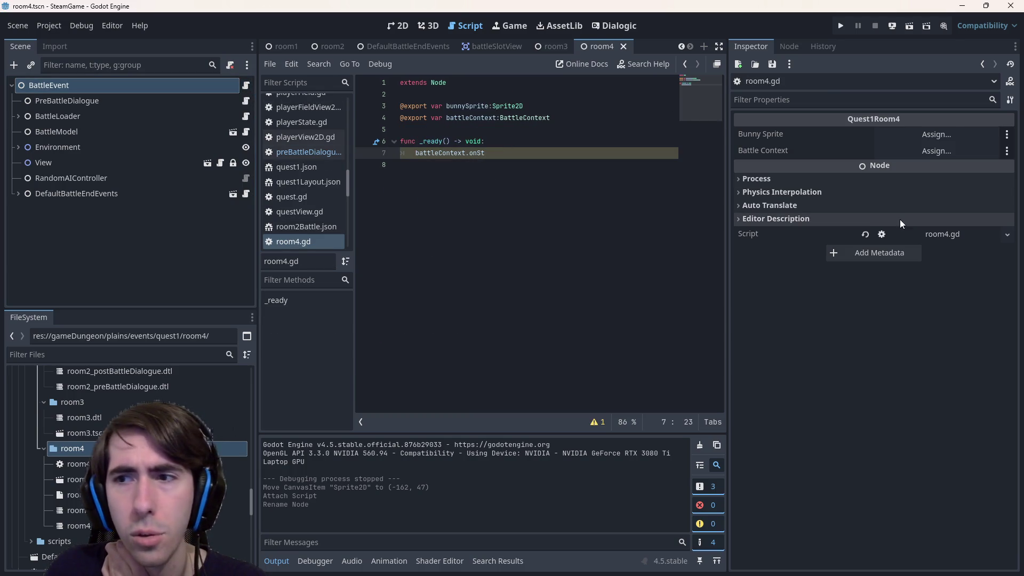
# Step: Add a plain Node child named RoomSpecificEvent under BattleEvent and save
pyautogui.rightClick(182, 91)
pyautogui.click(208, 123)
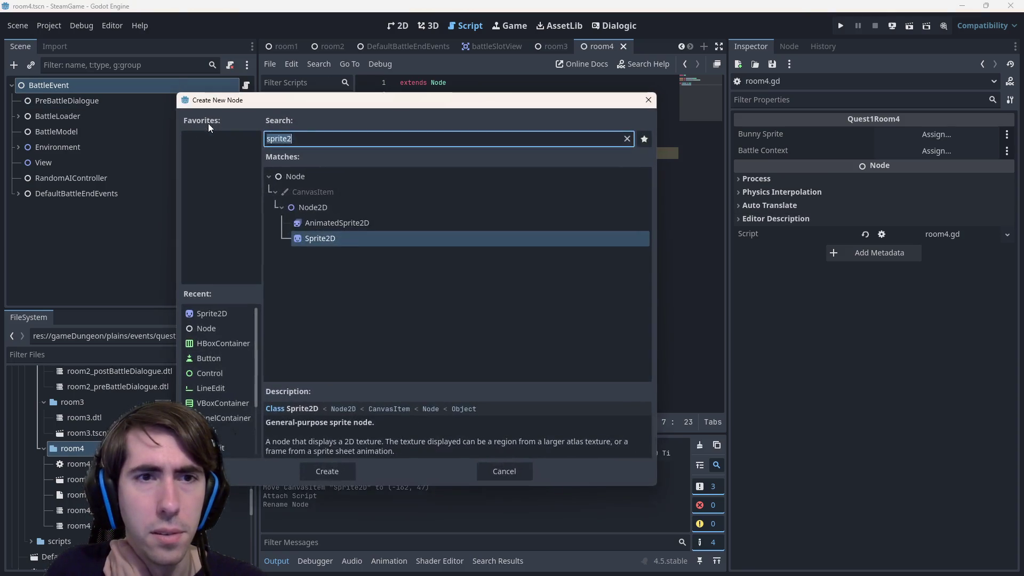
pyautogui.doubleClick(356, 175)
pyautogui.press('F2')
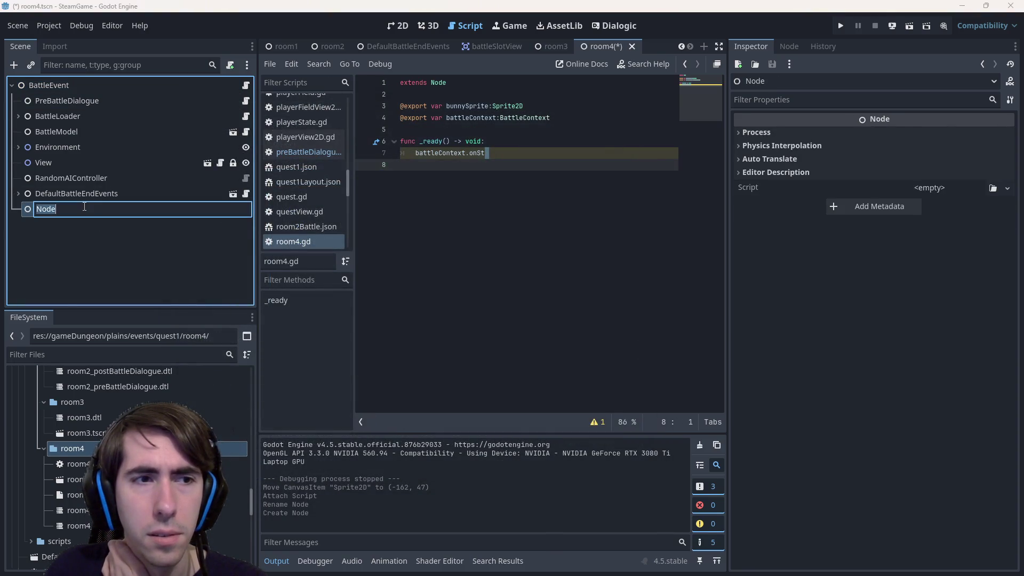
pyautogui.write('RoomSpec')
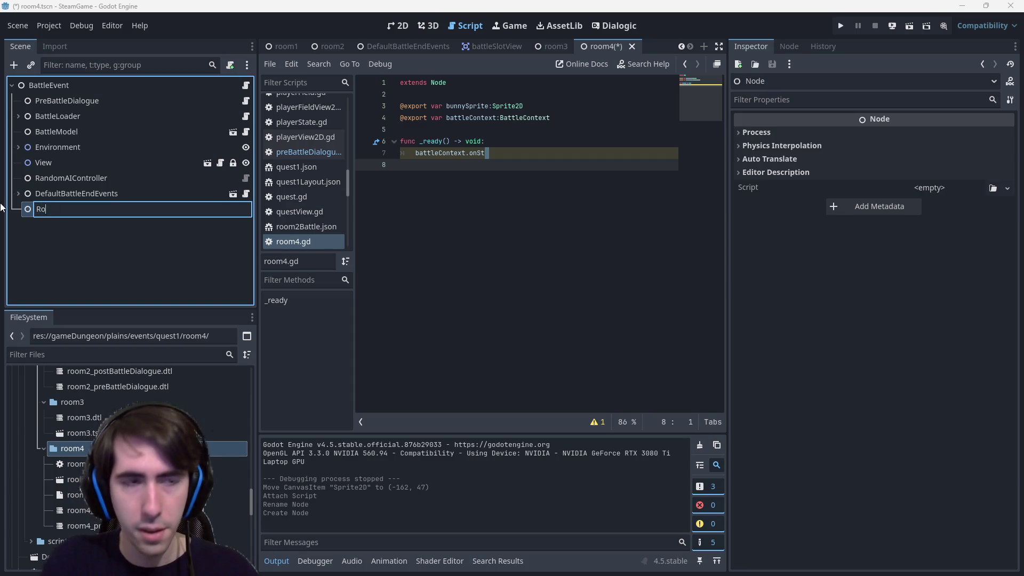
pyautogui.write('ificEvent')
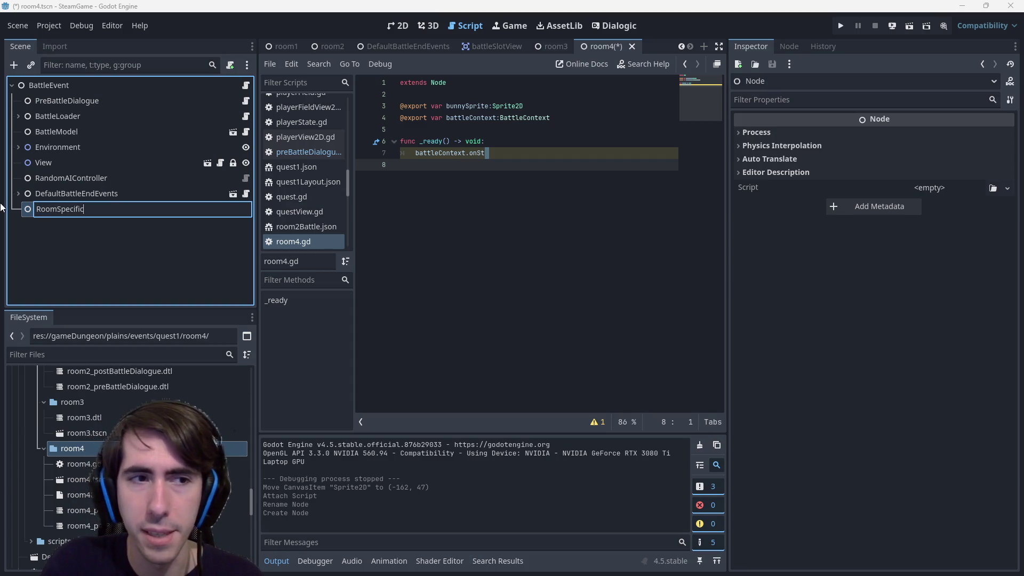
pyautogui.press('Return')
pyautogui.hotkey('ctrl', 's')
# Step: Remove BattleEvent's script, attach room4.gd to RoomSpecificEvent, and save the scene
pyautogui.click(202, 84)
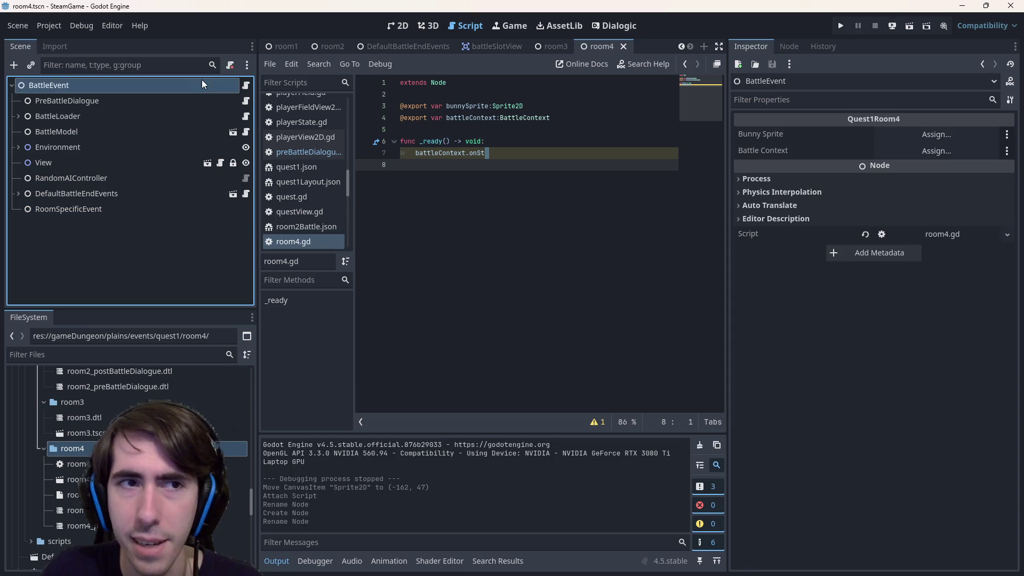
pyautogui.click(865, 236)
pyautogui.hotkey('ctrl', 'z')
pyautogui.hotkey('ctrl', 'shift', 'z')
pyautogui.moveTo(74, 465); pyautogui.dragTo(77, 209)
pyautogui.click(120, 88)
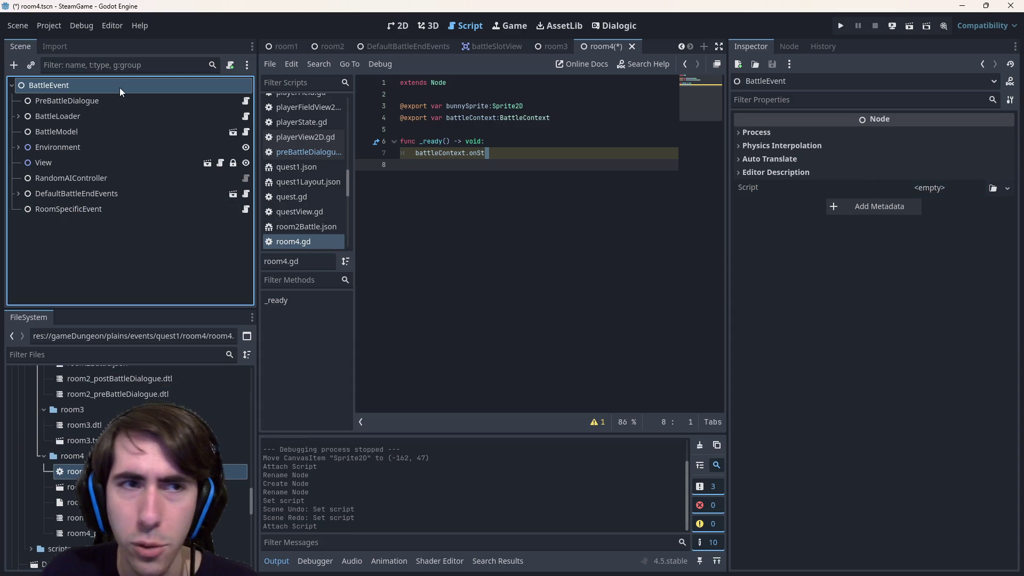
pyautogui.hotkey('ctrl', 's')
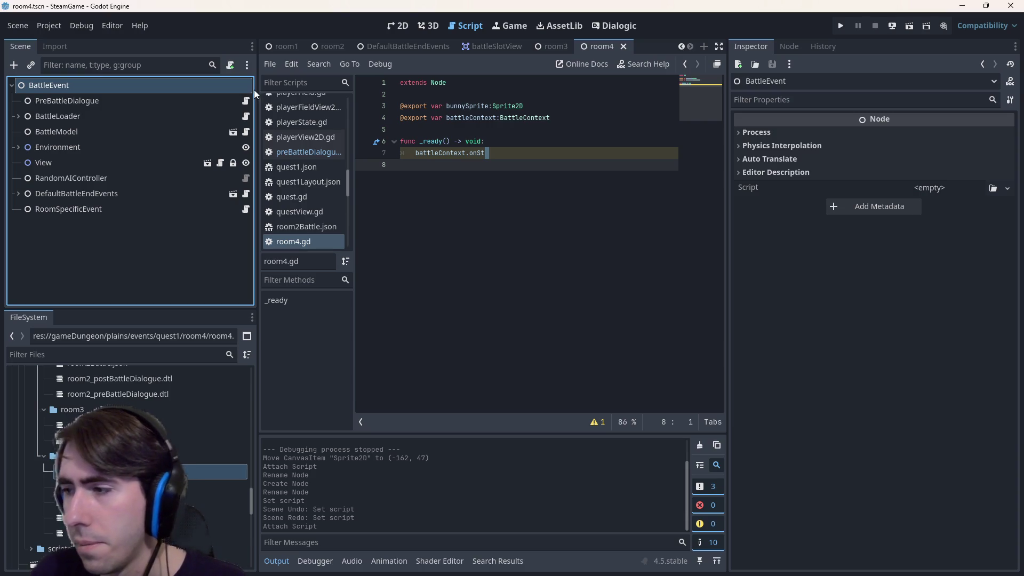
pyautogui.moveTo(160, 574)
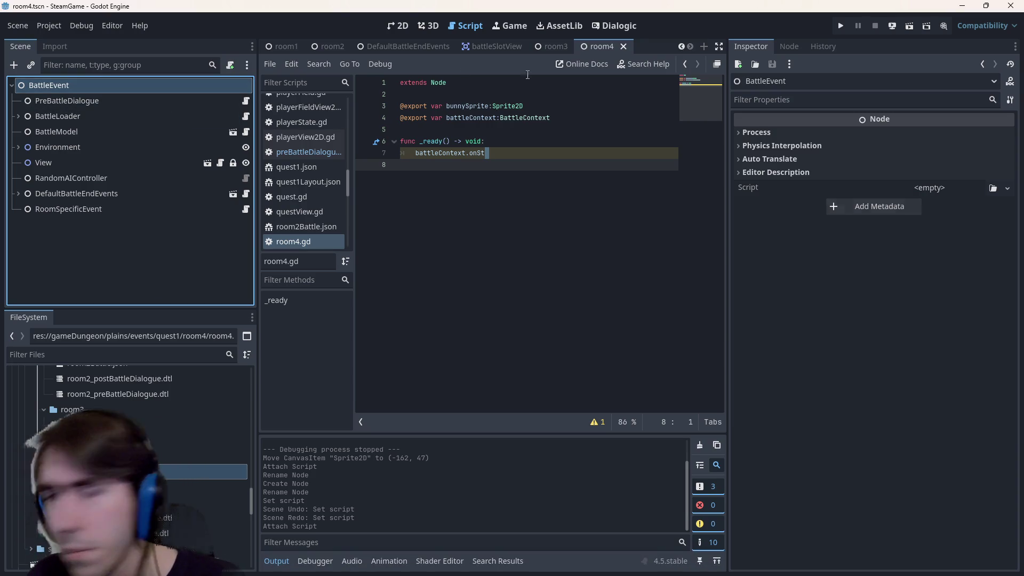
pyautogui.click(156, 214)
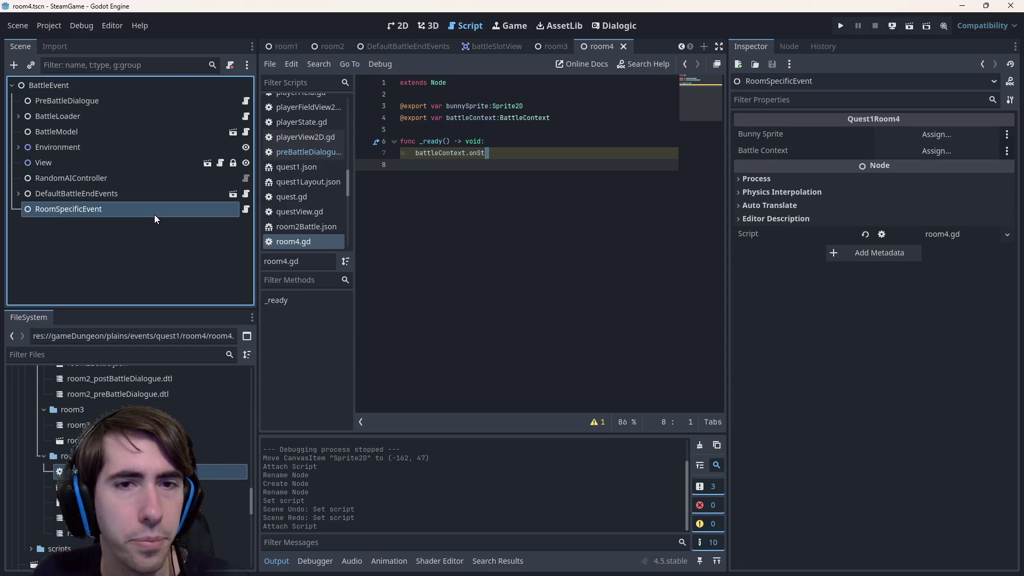
# Step: Clear the unfinished battleContext.onSt line in room4.gd
pyautogui.click(495, 155)
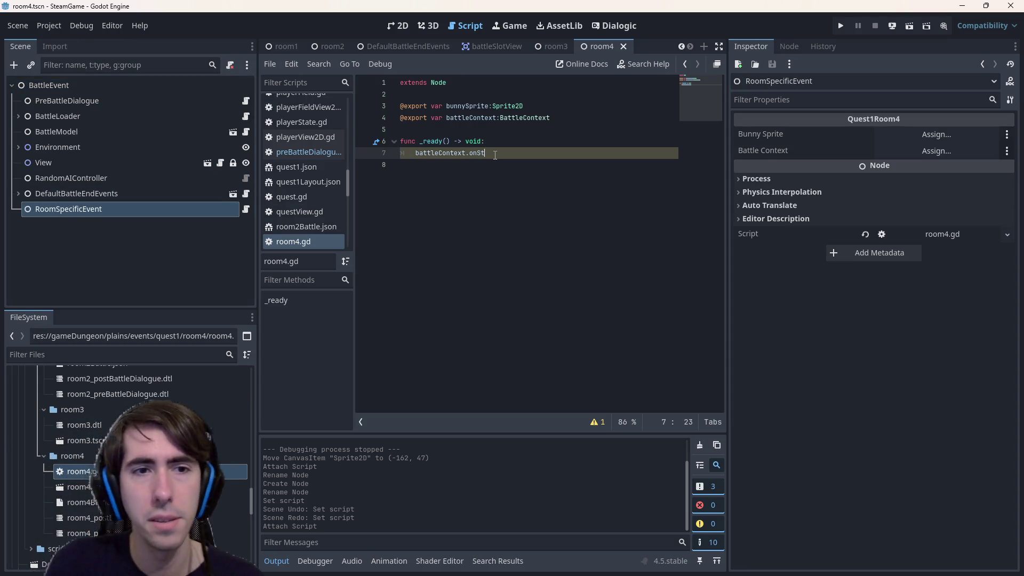
pyautogui.click(246, 209)
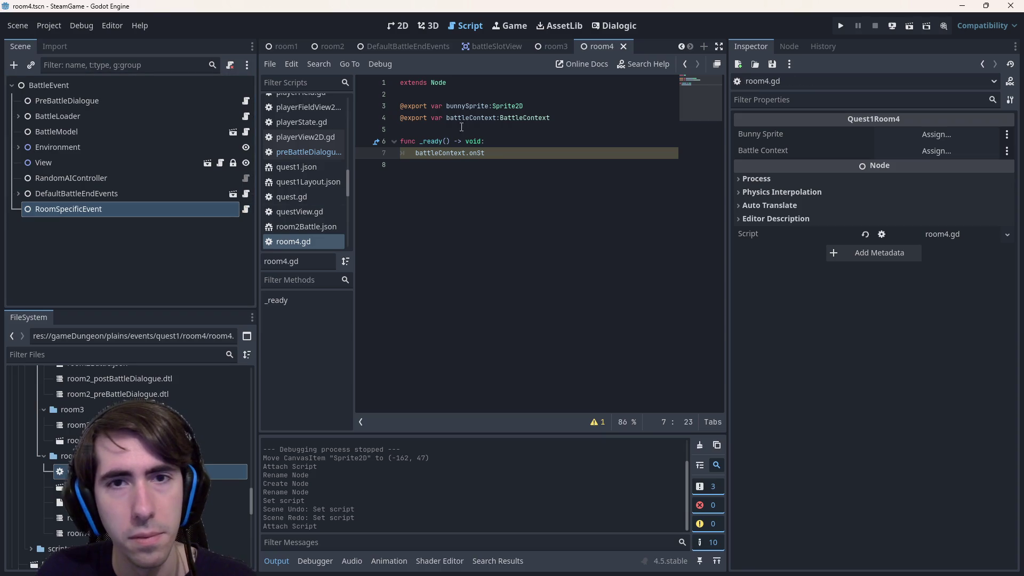
pyautogui.click(513, 152)
pyautogui.press('BackSpace')
pyautogui.press('BackSpace')
pyautogui.press('BackSpace')
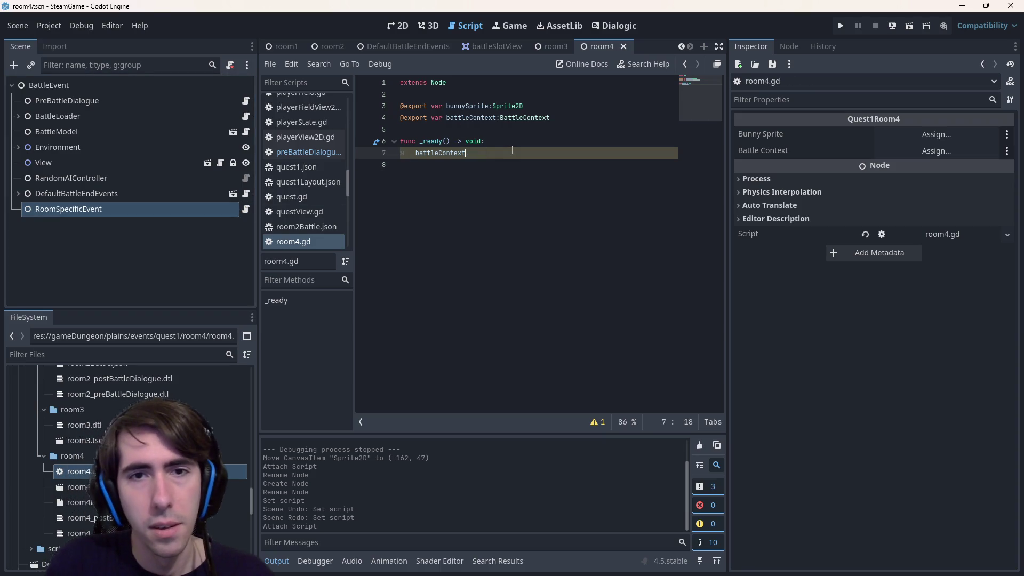
pyautogui.write('on')
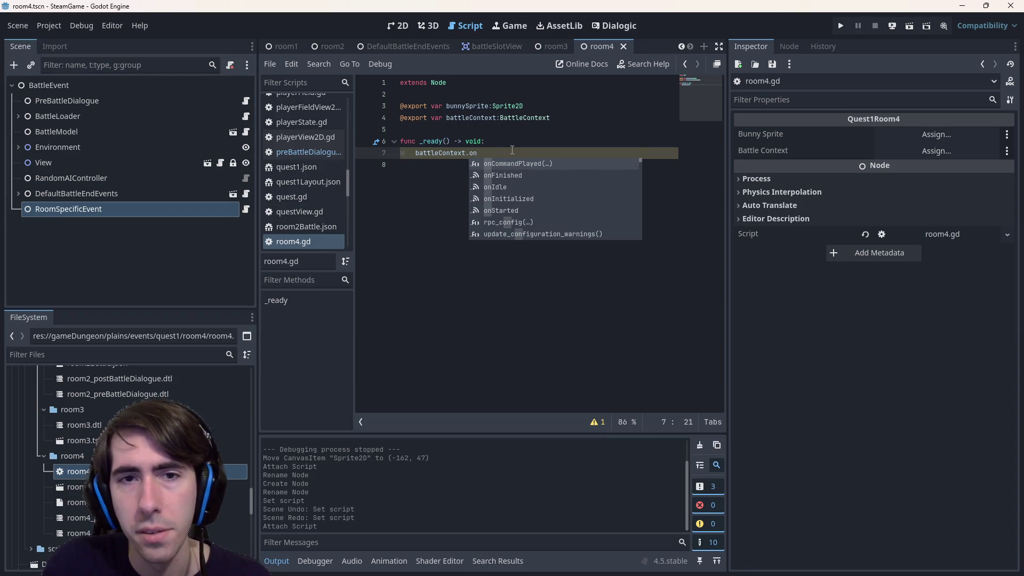
pyautogui.hotkey('ctrl', 'BackSpace')
pyautogui.hotkey('ctrl', 'BackSpace')
pyautogui.hotkey('ctrl', 'BackSpace')
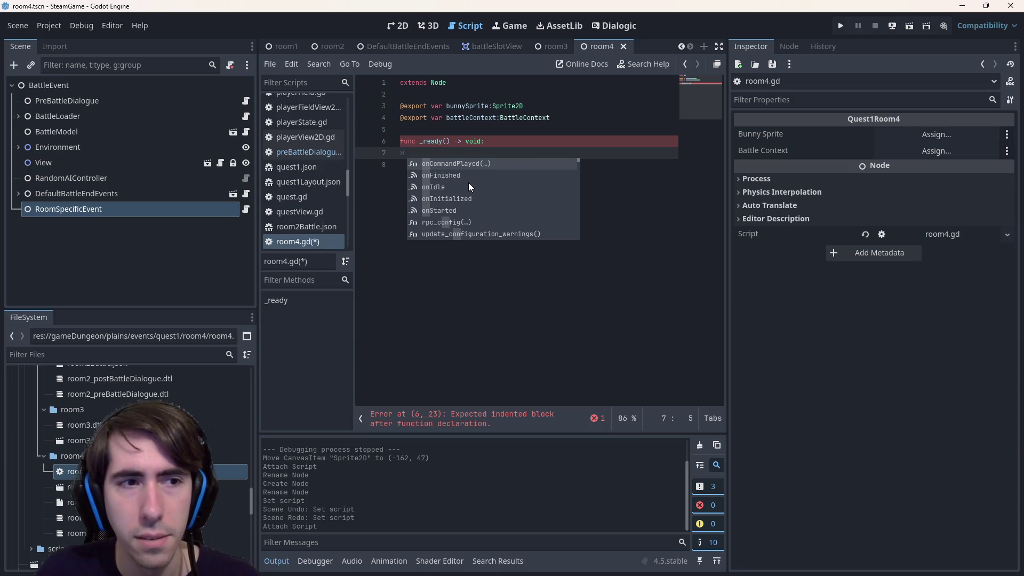
pyautogui.click(495, 130)
pyautogui.press('Return')
pyautogui.press('Up')
pyautogui.write('@export var ')
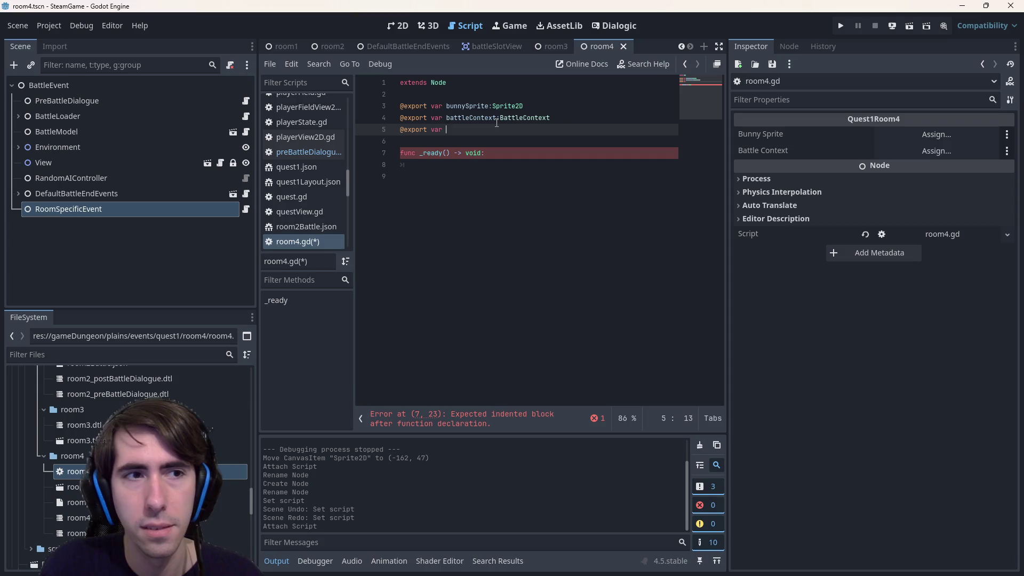
pyautogui.write('preDialogue:Pre')
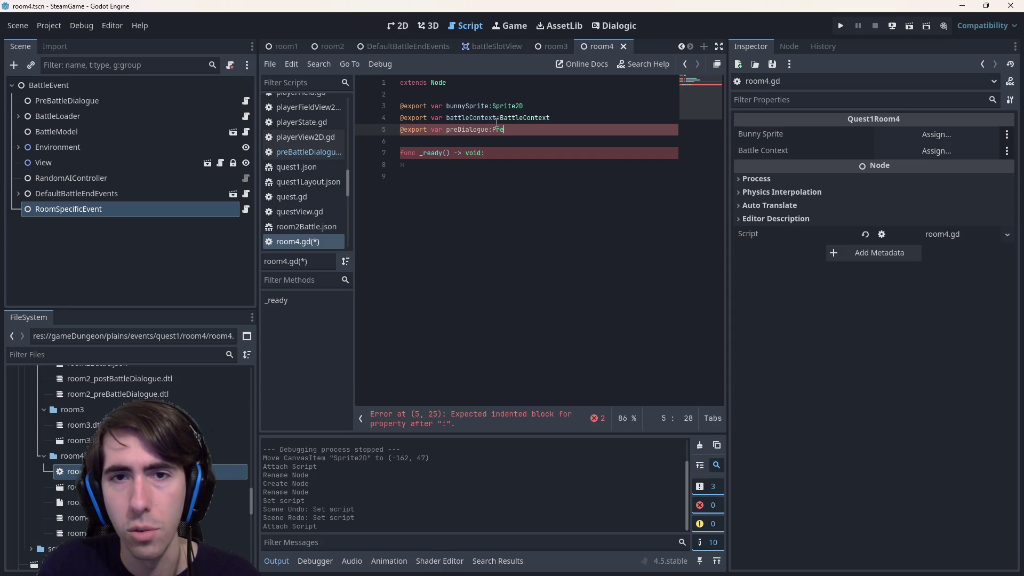
pyautogui.press('Return')
# Step: Add 'preDialogue.onFinished.connect()' inside _ready
pyautogui.press('Down')
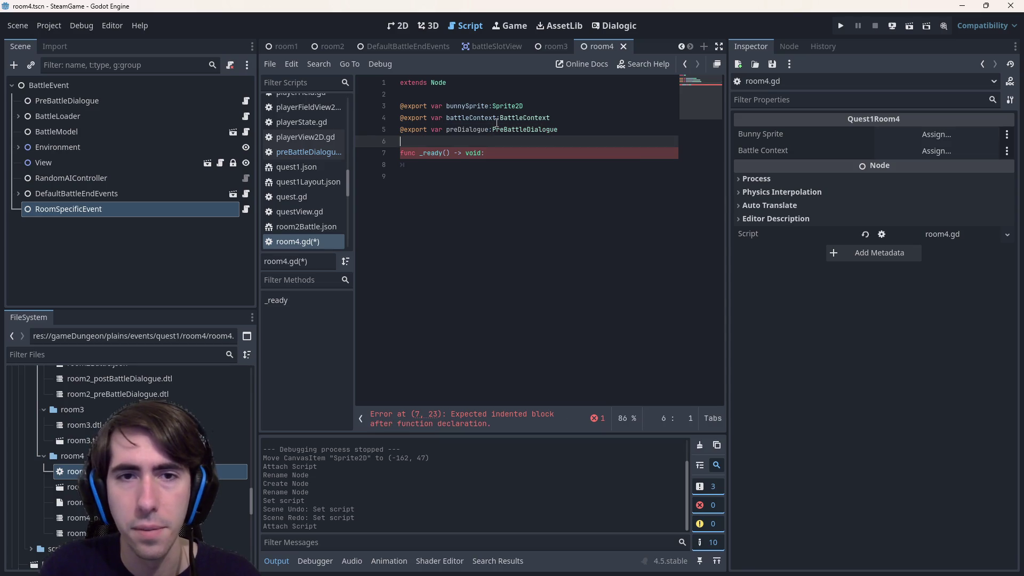
pyautogui.press('Down')
pyautogui.press('Down')
pyautogui.write('preDialogue.onFinished.connect()')
pyautogui.press('Return')
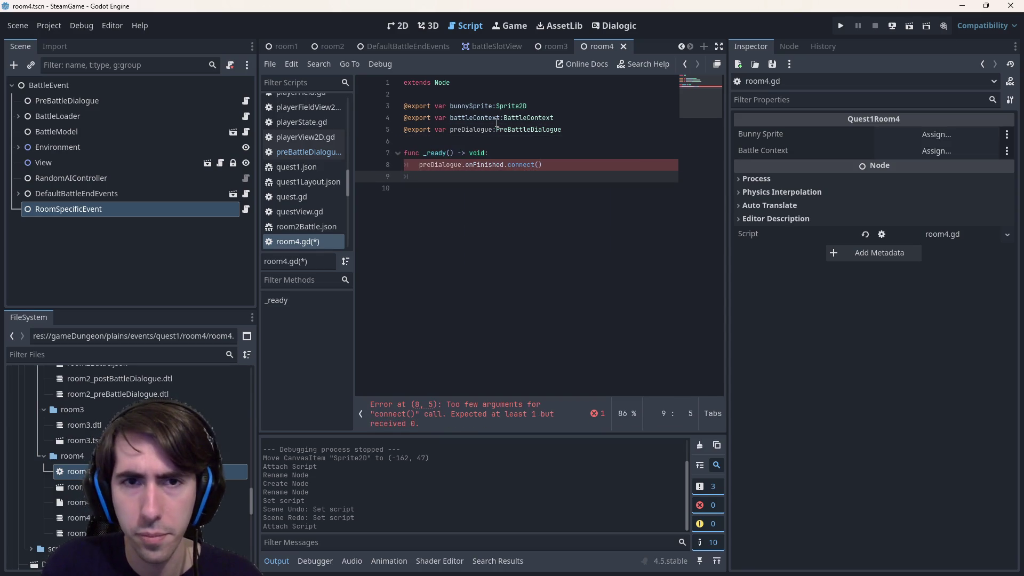
pyautogui.press('BackSpace')
pyautogui.press('Return')
# Step: Define func prepareForBattle(), pass it to the connect call, and save
pyautogui.write('func e')
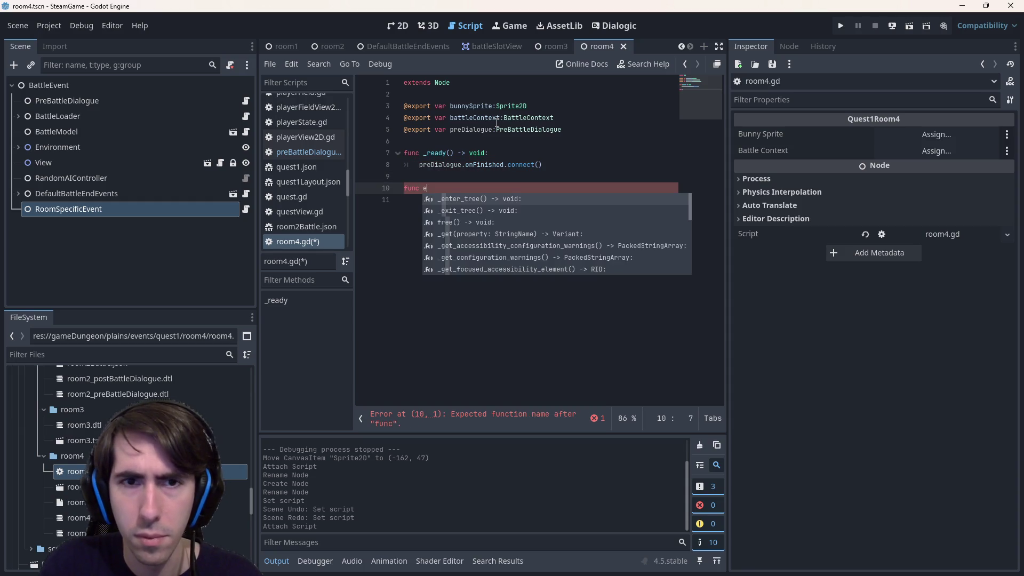
pyautogui.press('BackSpace')
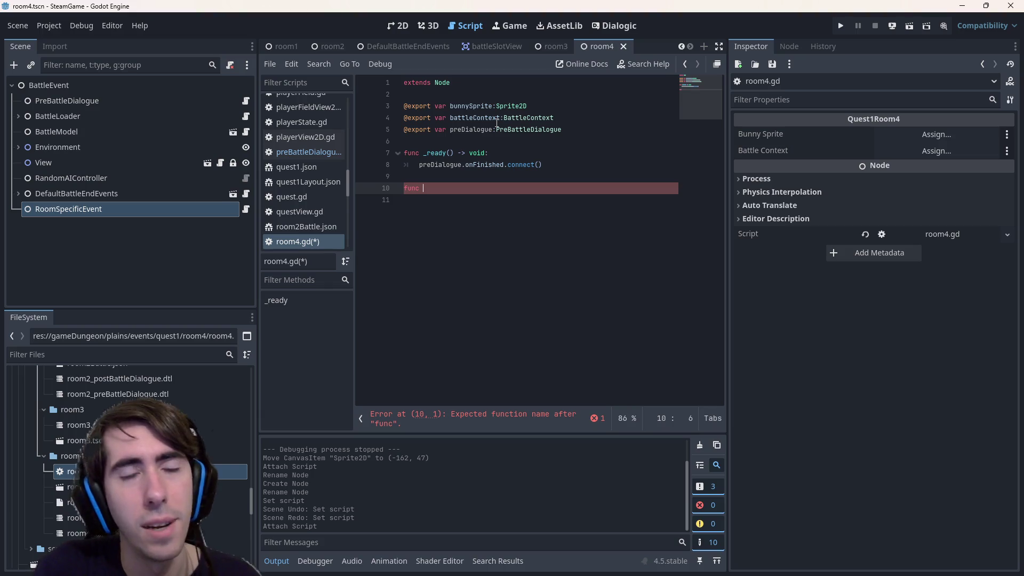
pyautogui.write('prepareForBattle():')
pyautogui.press('Return')
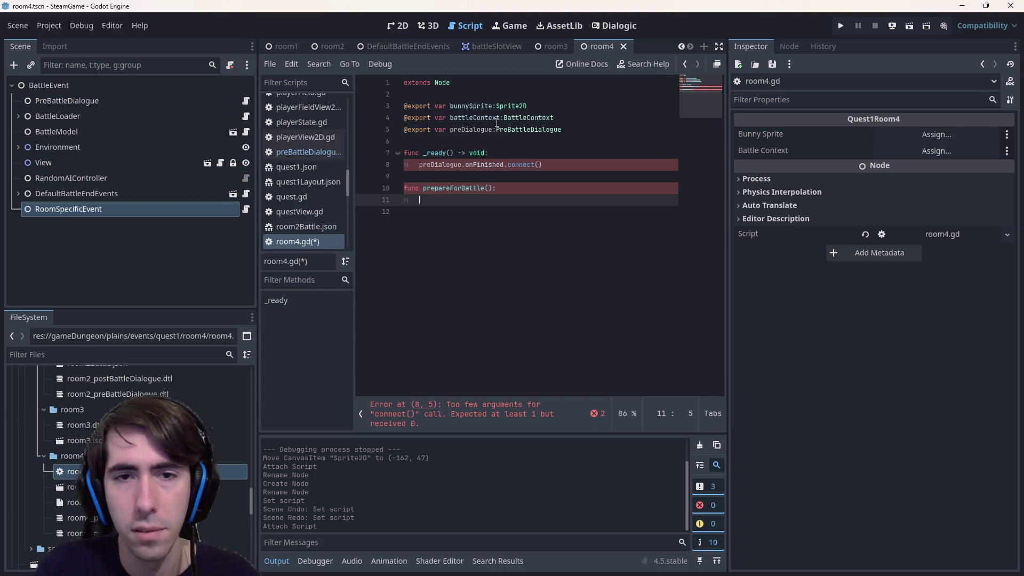
pyautogui.click(459, 188)
pyautogui.click(484, 165)
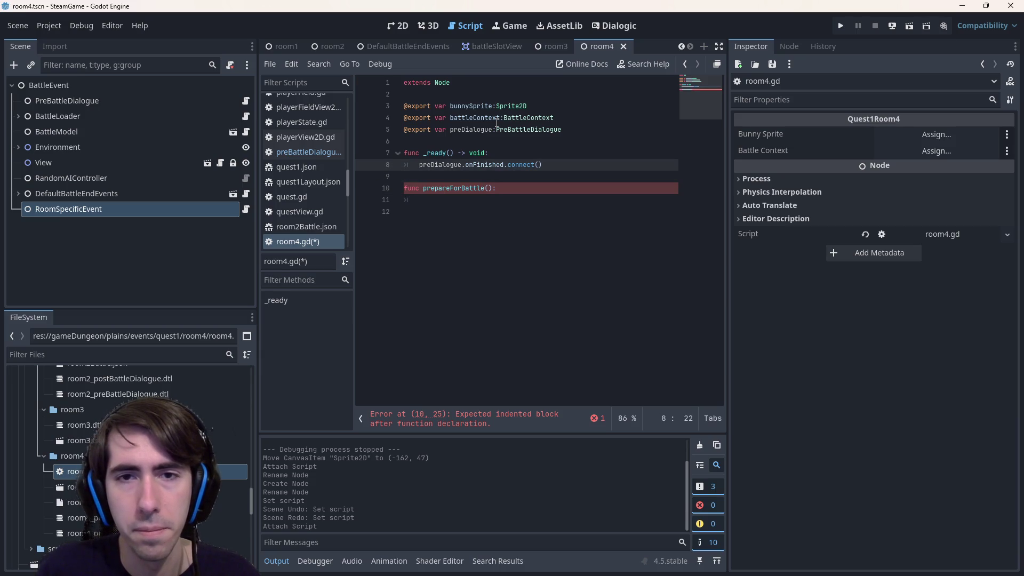
pyautogui.write('prepareForBattle')
pyautogui.hotkey('ctrl', 's')
# Step: Make prepareForBattle call bunnySprite.hide()
pyautogui.press('Down')
pyautogui.press('Down')
pyautogui.press('Down')
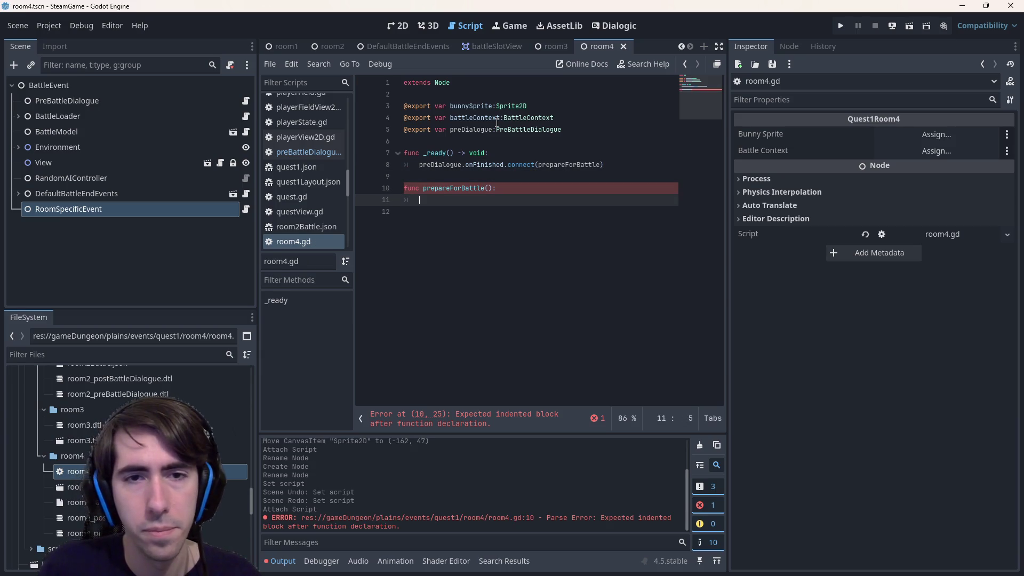
pyautogui.moveTo(555, 118)
pyautogui.mouseDown()
pyautogui.moveTo(427, 117)
pyautogui.moveTo(290, 98)
pyautogui.moveTo(295, 115)
pyautogui.mouseUp()
pyautogui.doubleClick(456, 107)
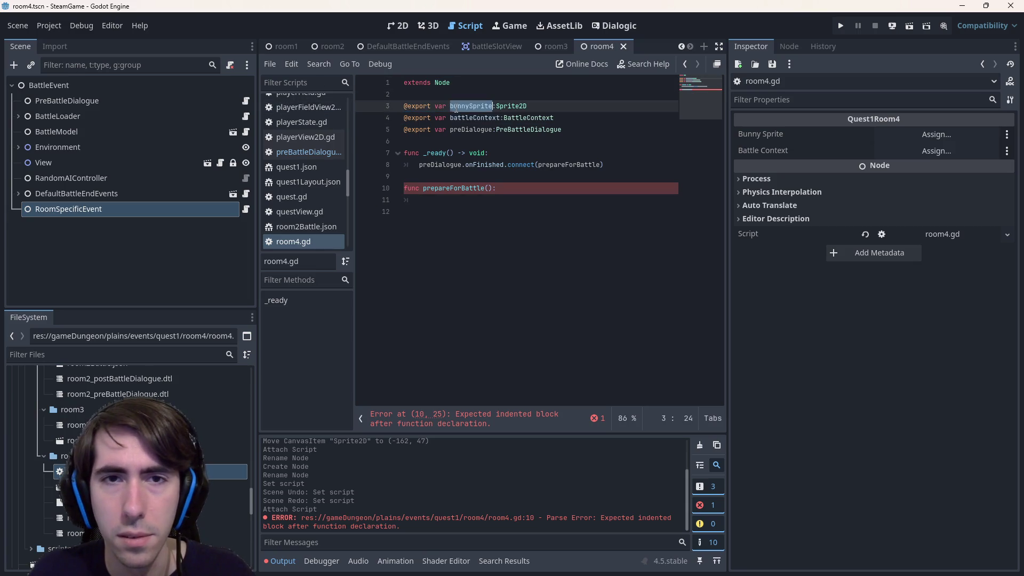
pyautogui.hotkey('ctrl', 'c')
pyautogui.click(426, 200)
pyautogui.hotkey('ctrl', 'v')
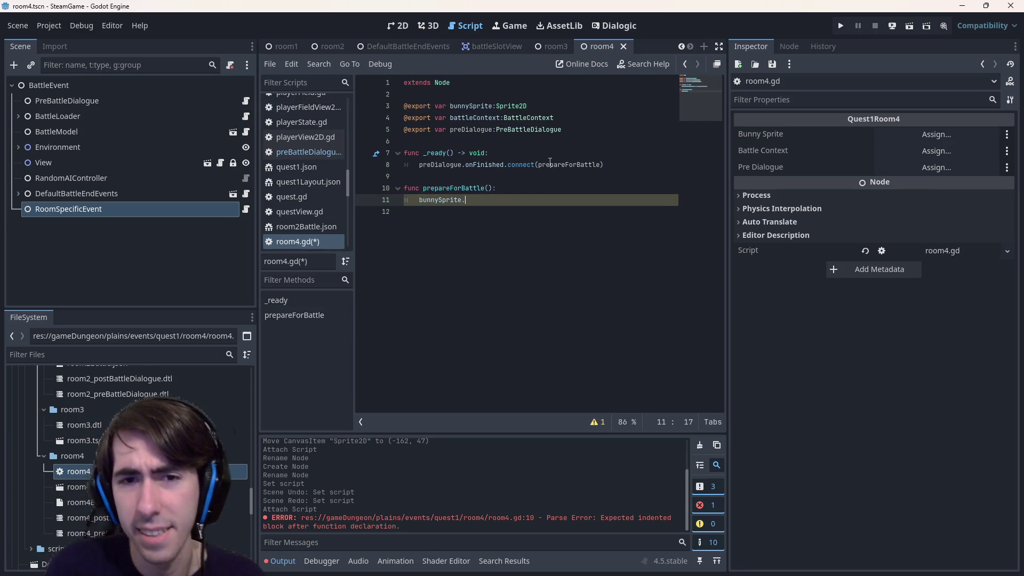
pyautogui.write('.hide')
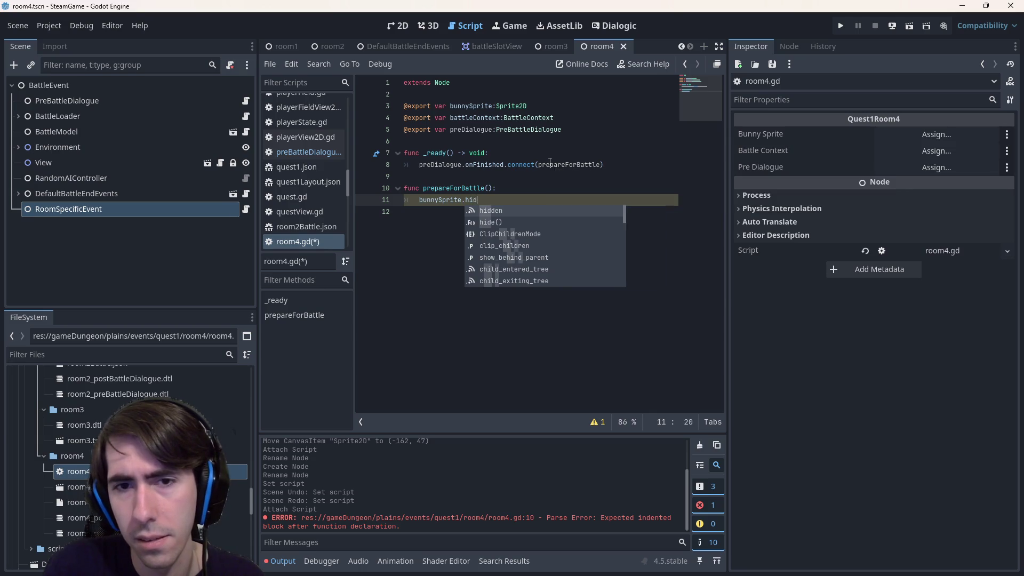
pyautogui.press('Return')
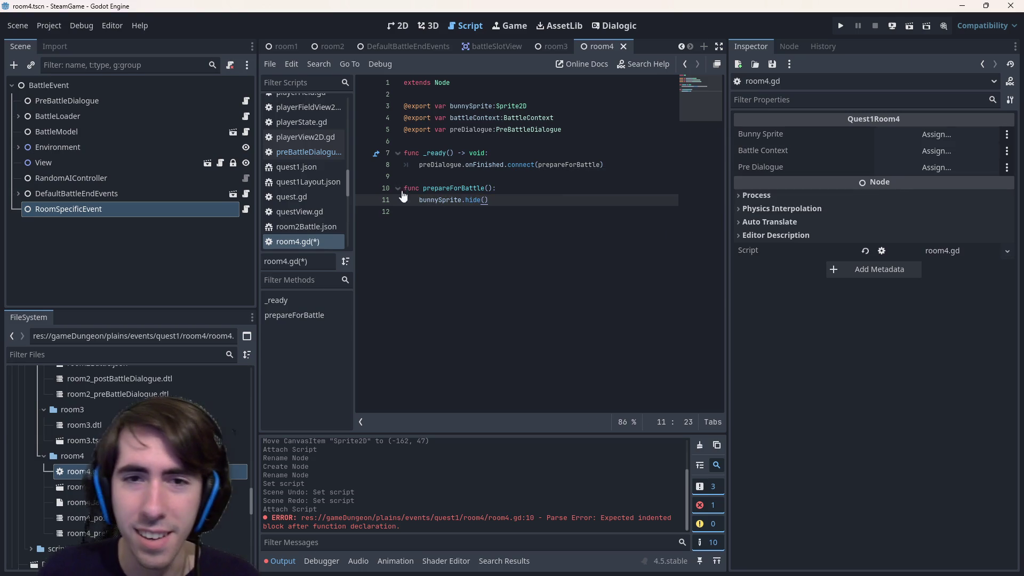
pyautogui.keyDown('ctrl'); pyautogui.click(473, 201); pyautogui.keyUp('ctrl')
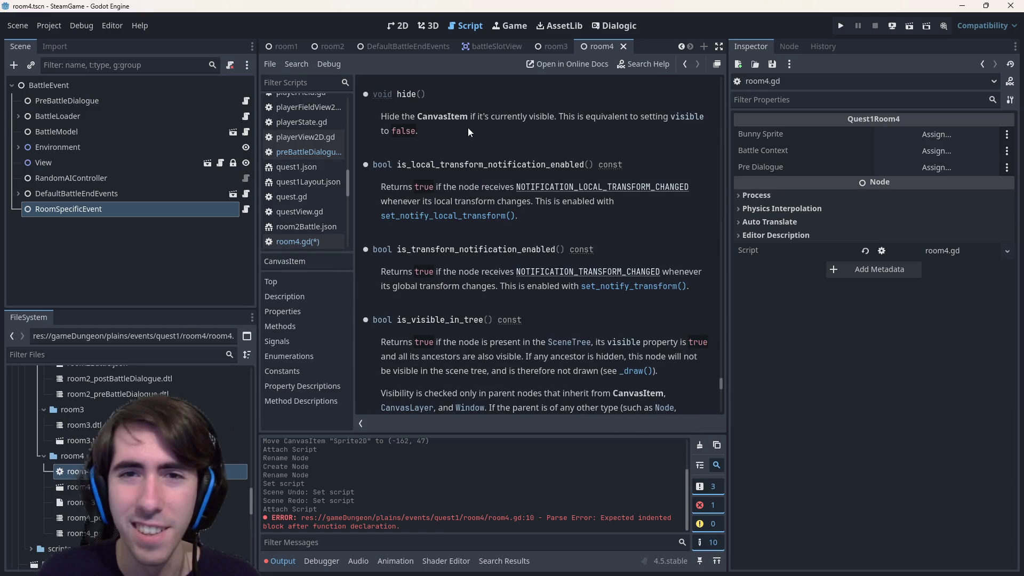
pyautogui.hotkey('alt', 'Left')
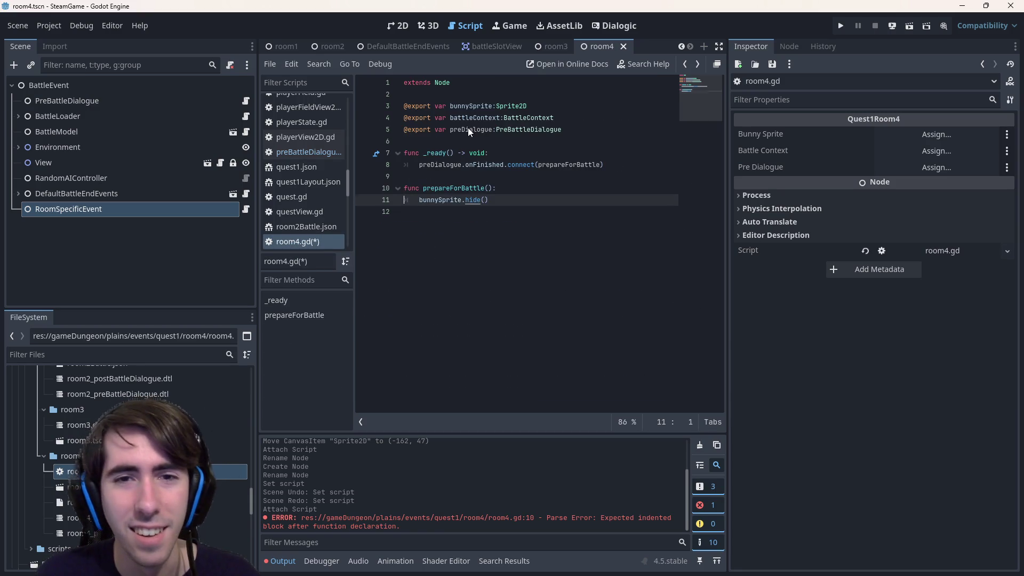
# Step: Begin a 'battleContext.' call on the next line of prepareForBattle
pyautogui.press('Return')
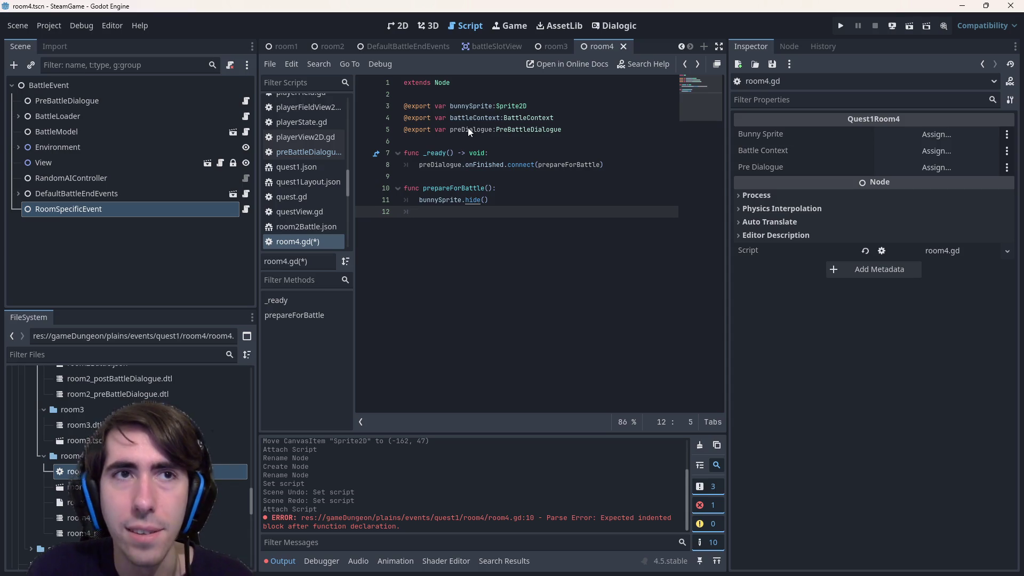
pyautogui.doubleClick(475, 118)
pyautogui.click(437, 212)
pyautogui.hotkey('ctrl', 'v')
pyautogui.write('.')
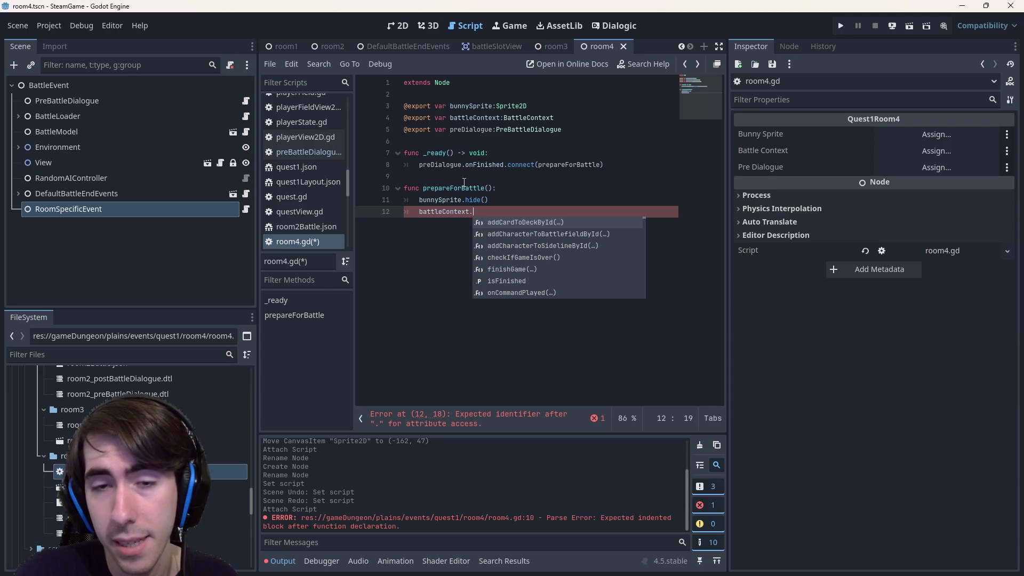
pyautogui.press('Down')
pyautogui.press('Down')
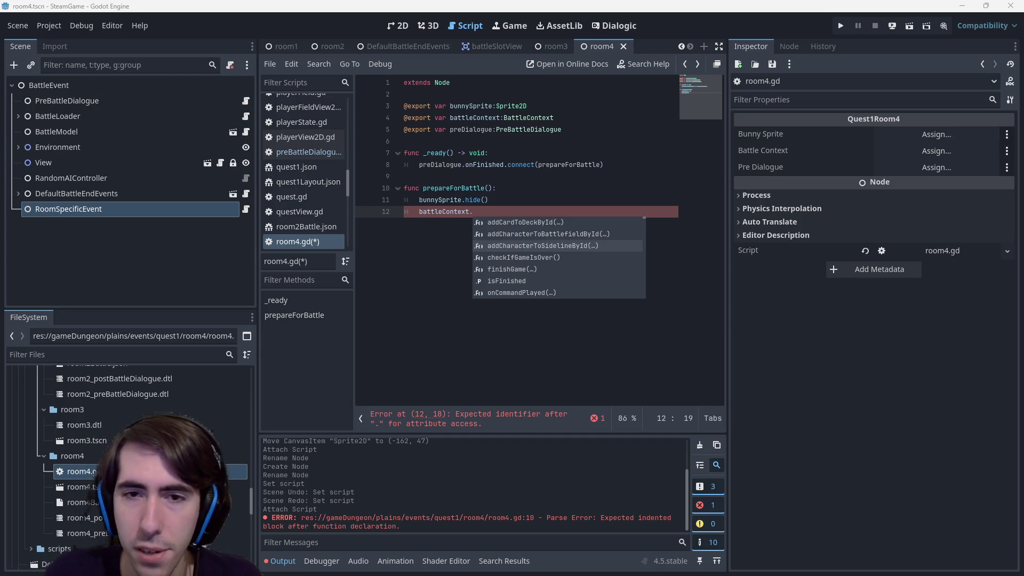
# Step: Pass "ChildBunny" as the first argument of the addCharacterToSidelineById call on line 12 and save
pyautogui.click(558, 243)
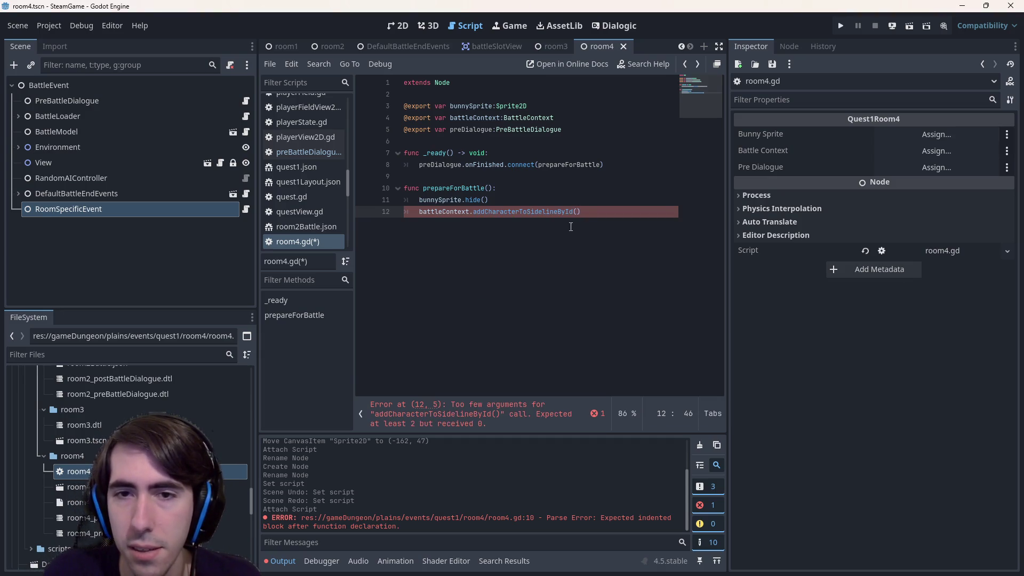
pyautogui.write('"')
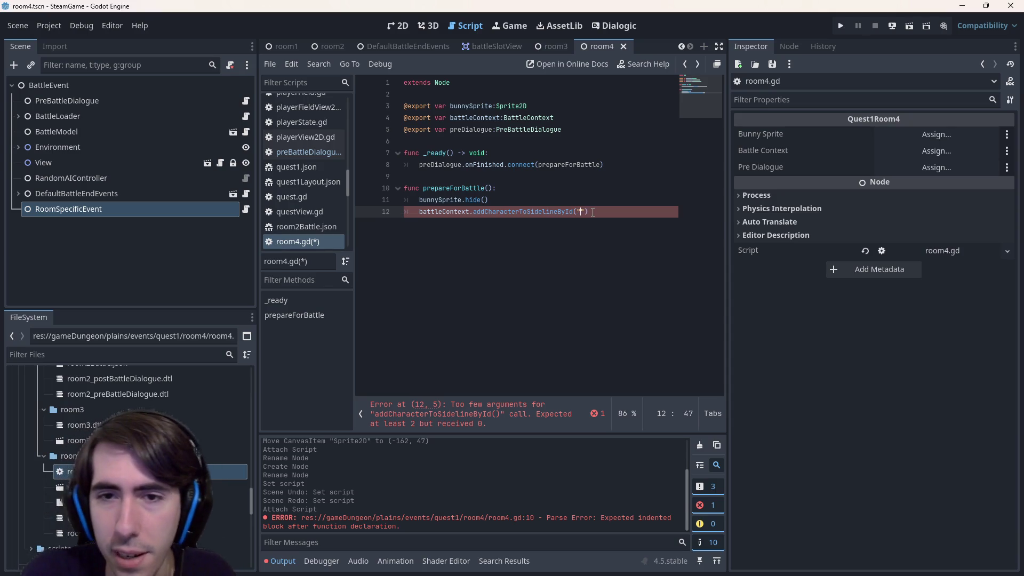
pyautogui.write('ChildBunny')
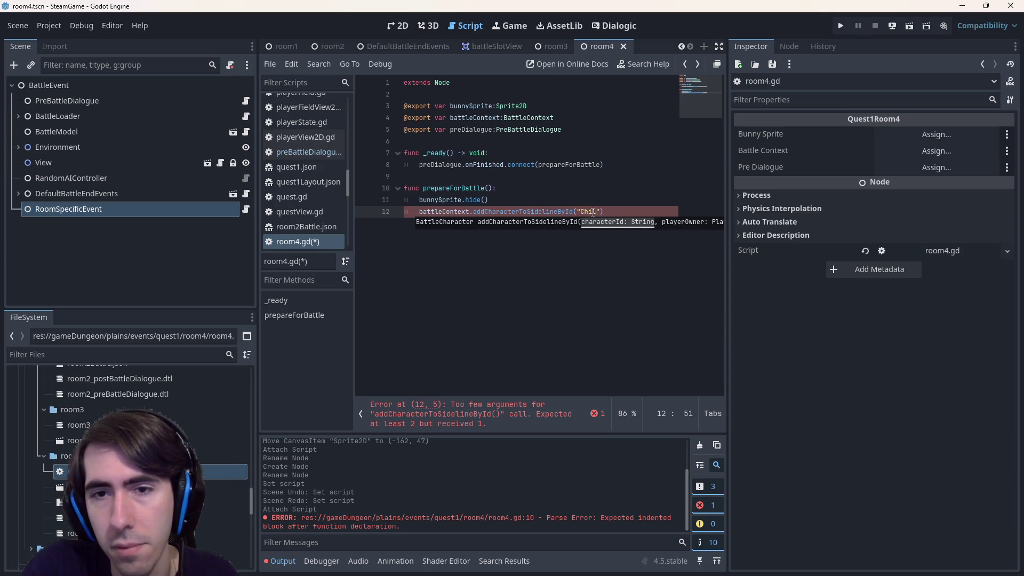
pyautogui.hotkey('ctrl', 's')
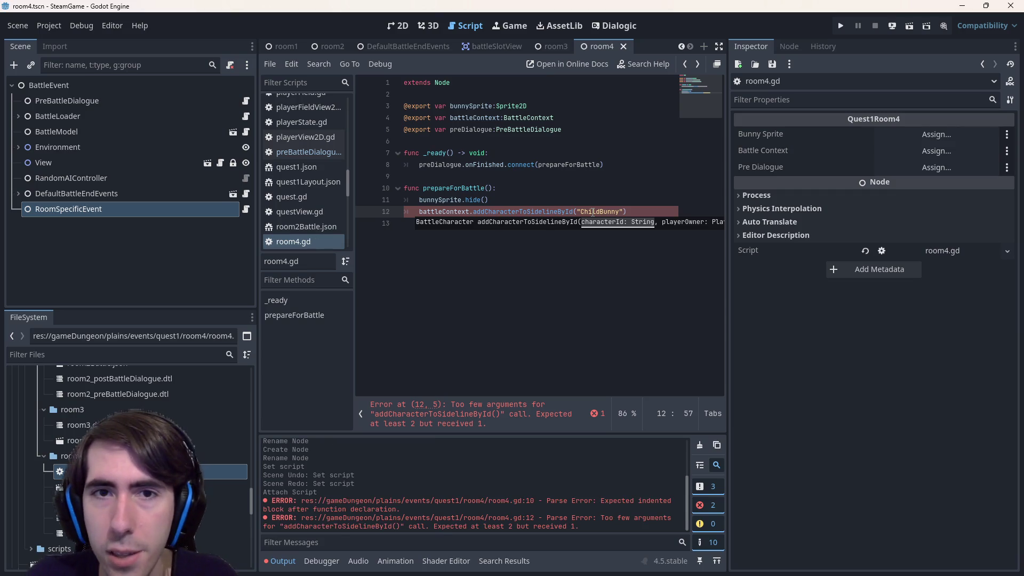
# Step: Add battleContext.players[0] as the second argument and save room4.gd
pyautogui.click(625, 212)
pyautogui.write(', b')
pyautogui.write('tleContext.')
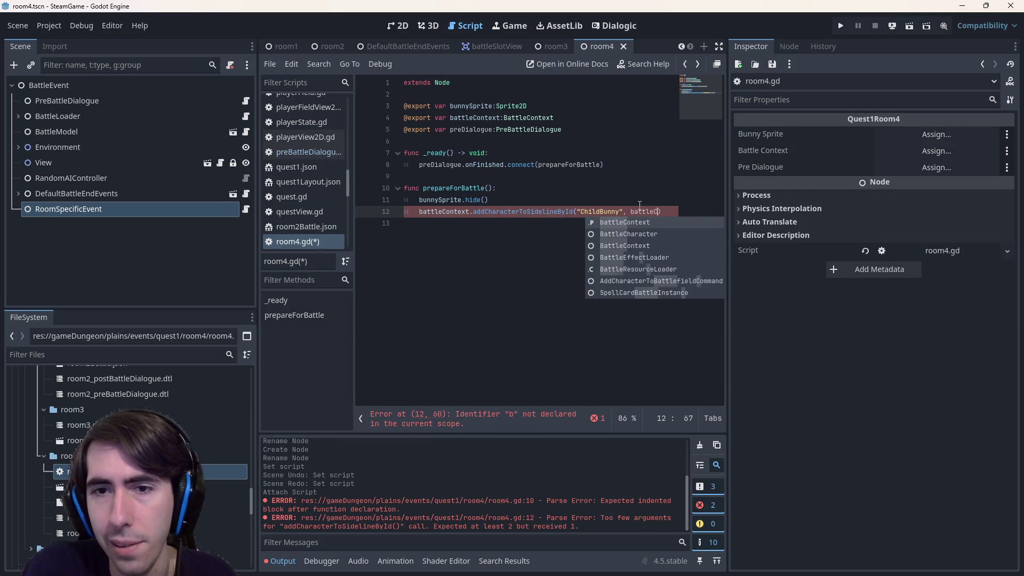
pyautogui.write('chara')
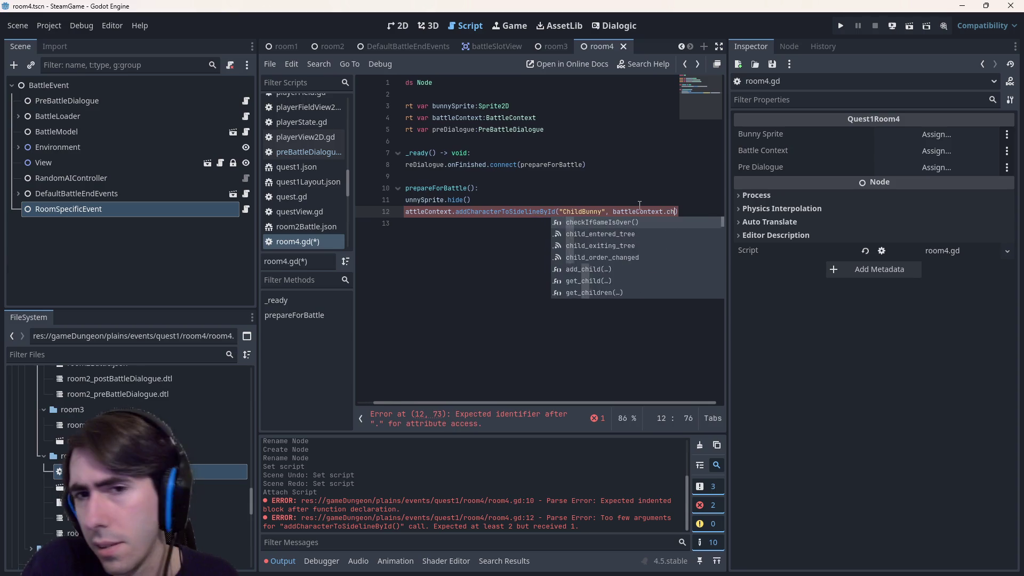
pyautogui.press('BackSpace')
pyautogui.press('BackSpace')
pyautogui.press('BackSpace')
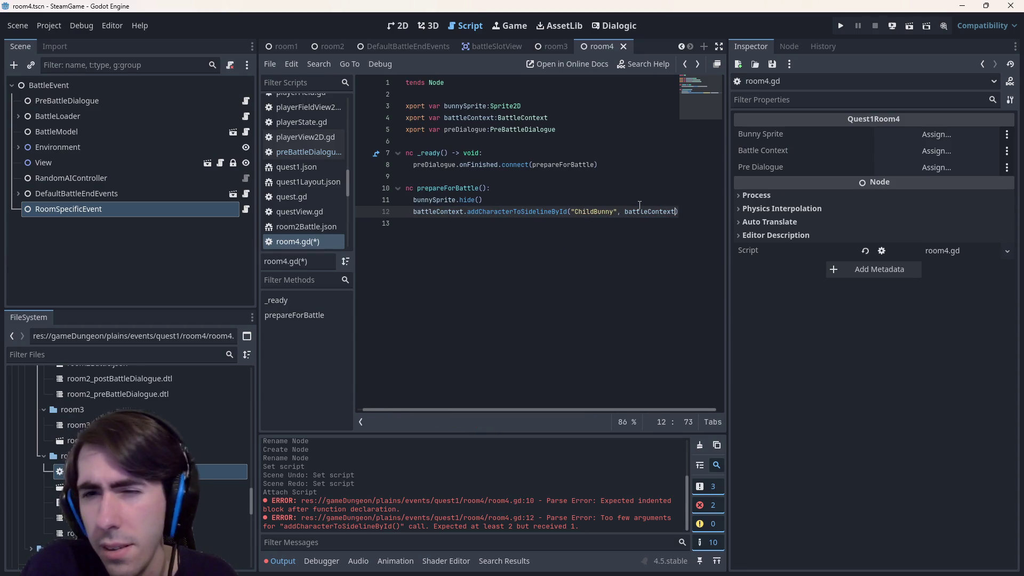
pyautogui.write('play')
pyautogui.press('Return')
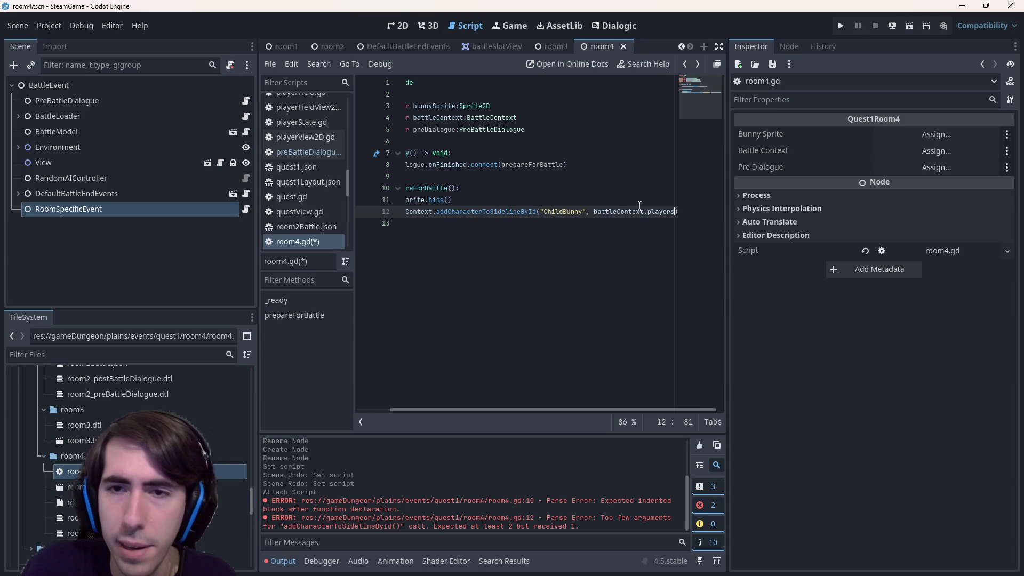
pyautogui.write('[0')
pyautogui.hotkey('ctrl', 's')
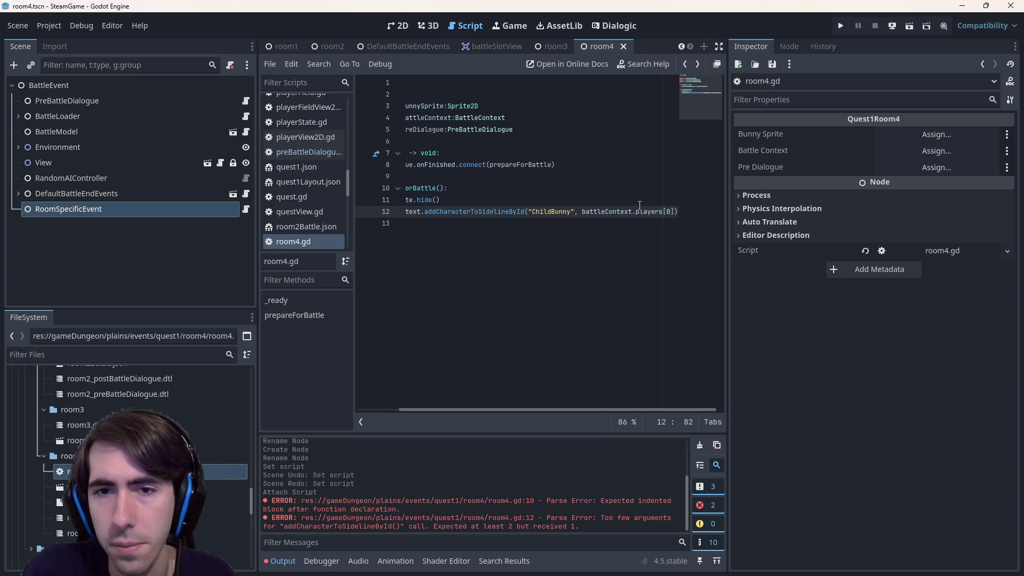
pyautogui.moveTo(549, 410); pyautogui.dragTo(335, 400)
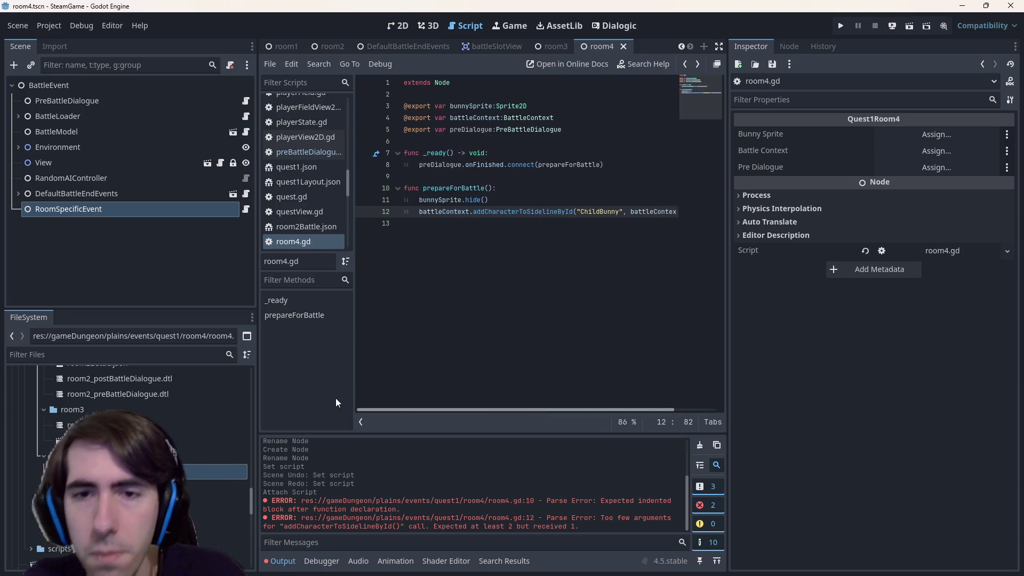
pyautogui.click(483, 223)
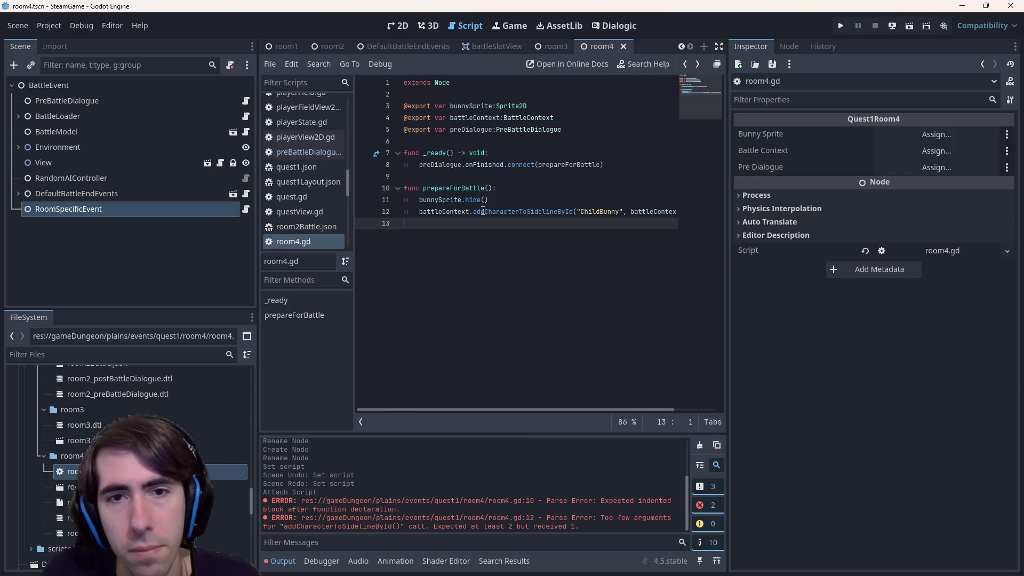
# Step: Duplicate nekomata.json as childBunny.json in the characters folder
pyautogui.doubleClick(604, 211)
pyautogui.scroll(10, 49, 498)
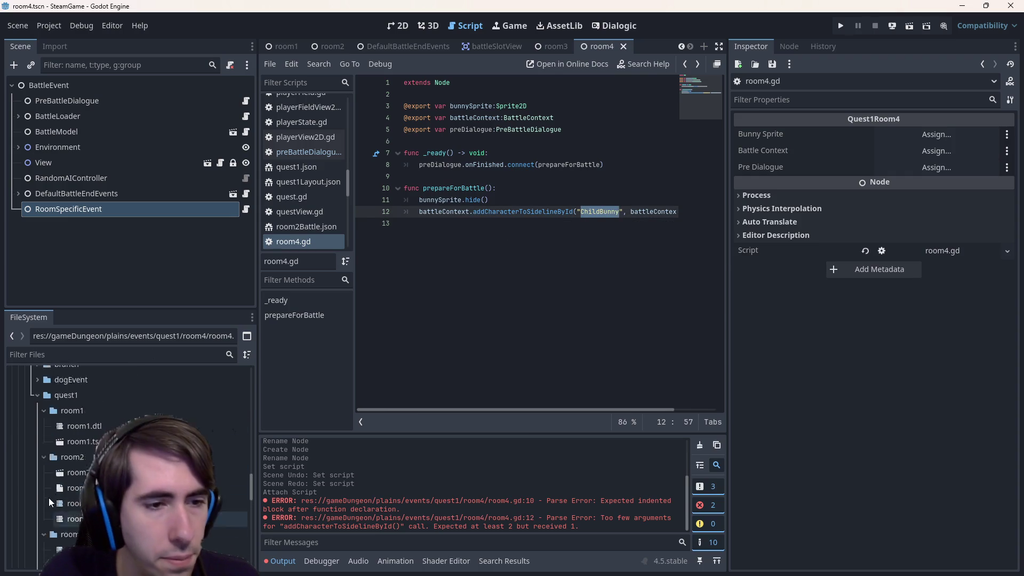
pyautogui.scroll(5, 128, 459)
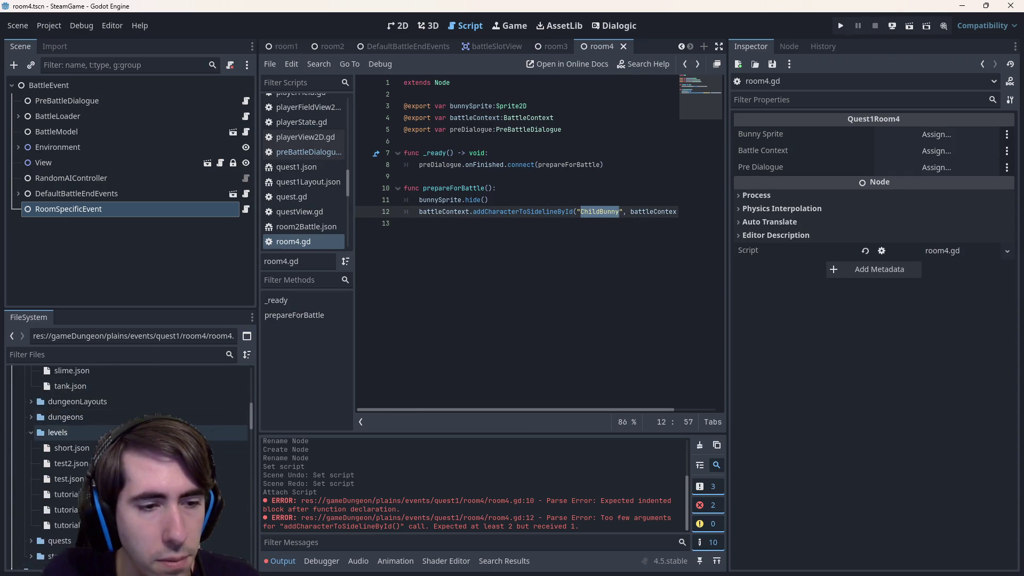
pyautogui.click(64, 504)
pyautogui.hotkey('ctrl', 'd')
pyautogui.write('c')
pyautogui.press('BackSpace')
pyautogui.write('childBunny')
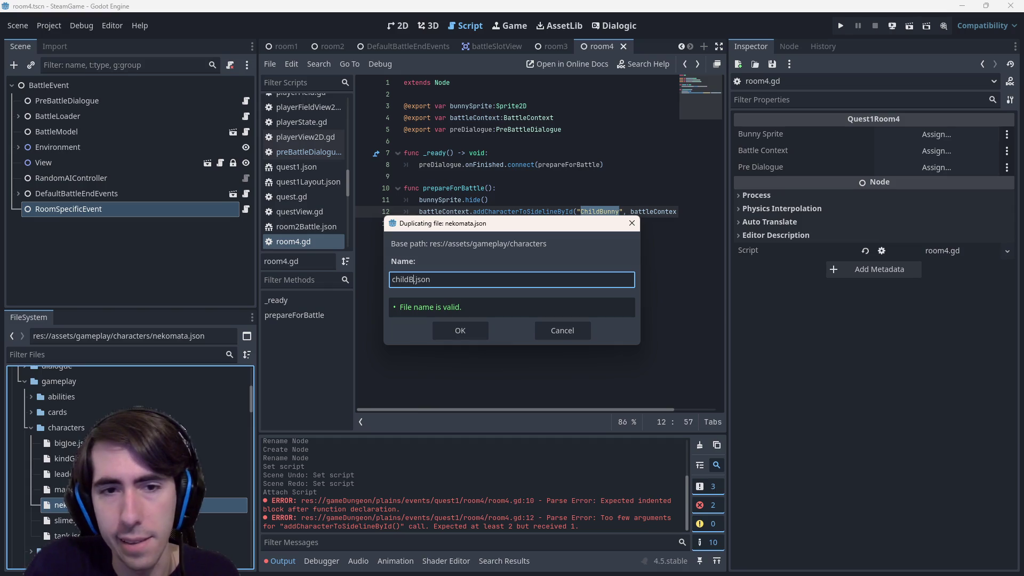
pyautogui.press('Return')
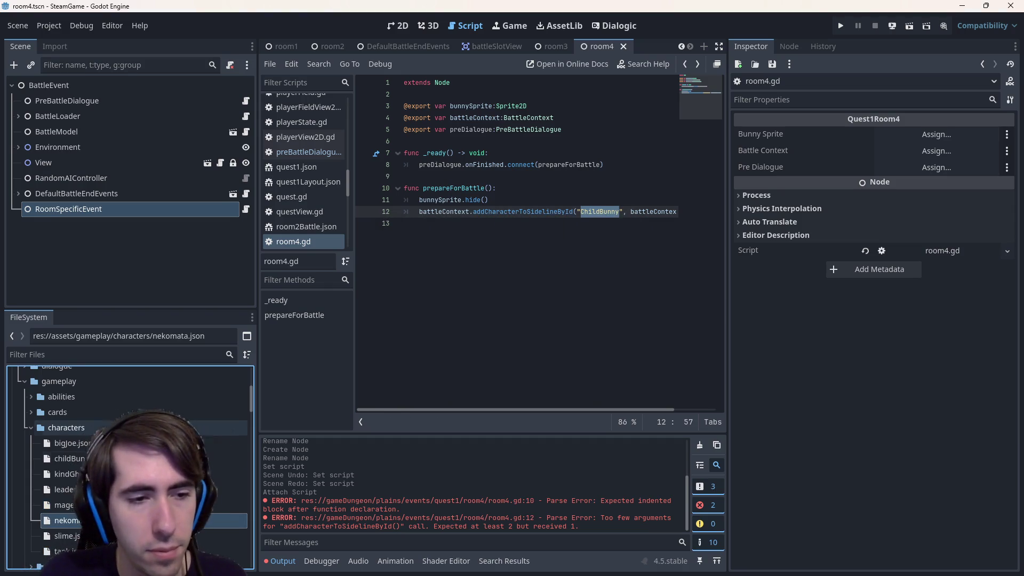
# Step: In childBunny.json, rename both Nekomata values to ChildBunny, then return to preBattleDialogue.gd
pyautogui.doubleClick(67, 458)
pyautogui.doubleClick(448, 94)
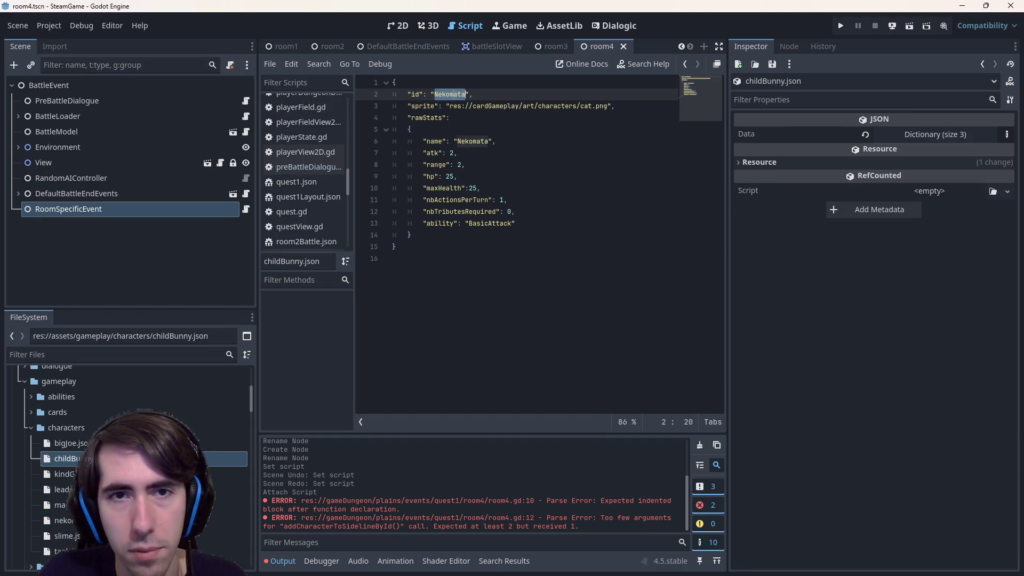
pyautogui.hotkey('ctrl', 'd')
pyautogui.write('Chi')
pyautogui.write('ldBunny')
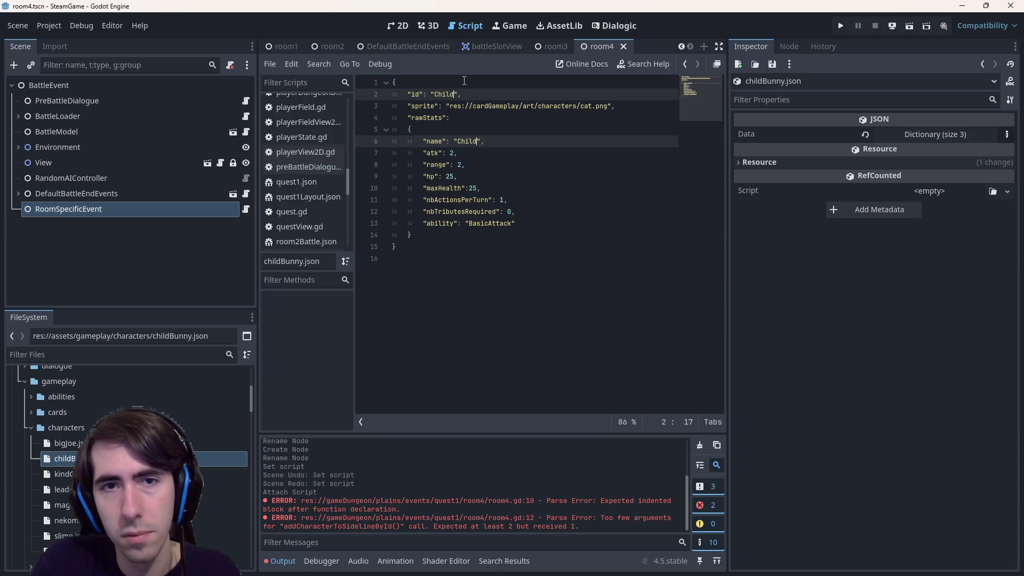
pyautogui.click(473, 133)
pyautogui.click(476, 142)
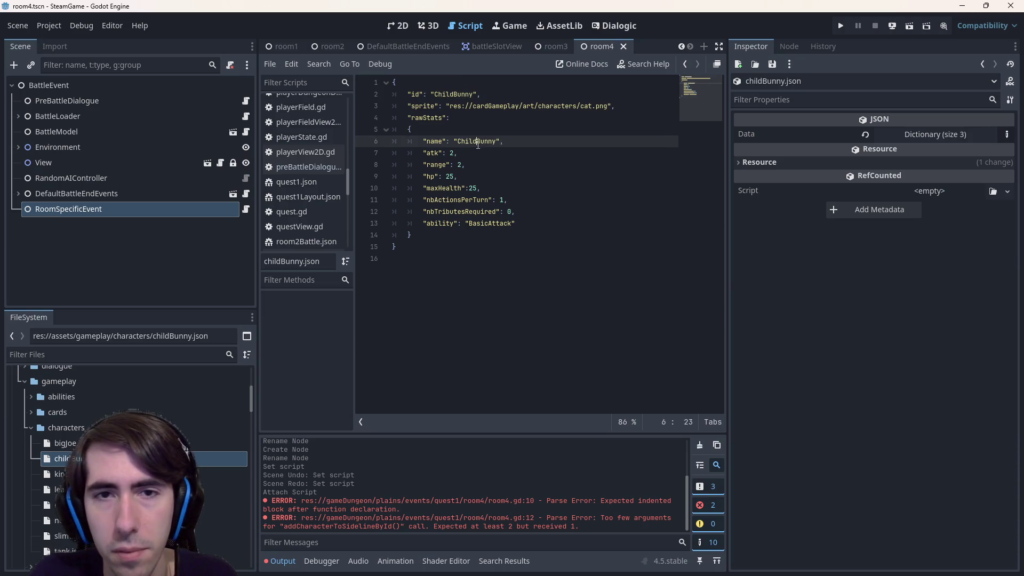
pyautogui.click(516, 275)
pyautogui.hotkey('alt', 'Left')
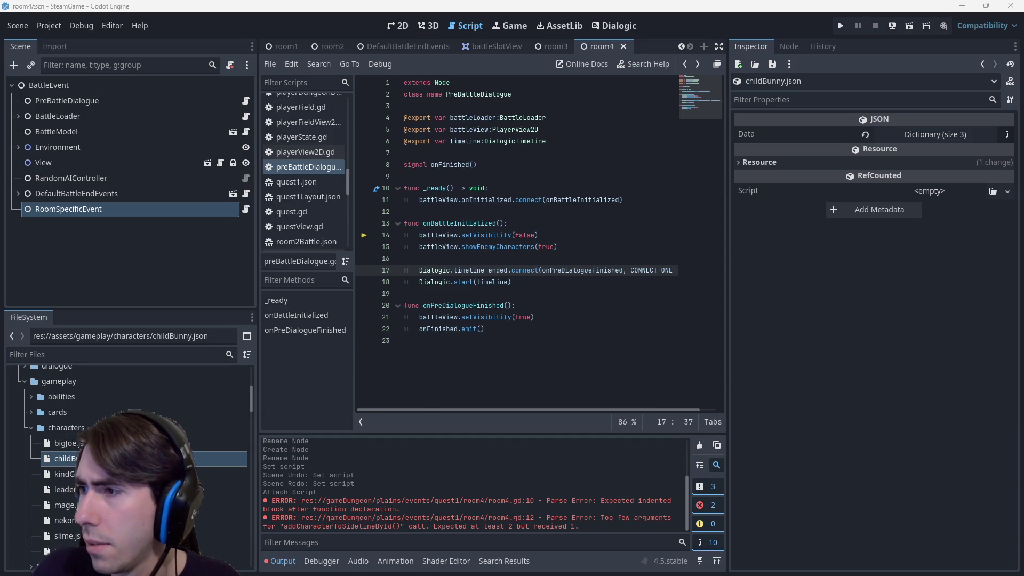
# Step: Pick out 'Kit' in the Google overview for 'child bunny name english'
pyautogui.hotkey('alt', 'Tab')
pyautogui.doubleClick(248, 221)
pyautogui.doubleClick(229, 221)
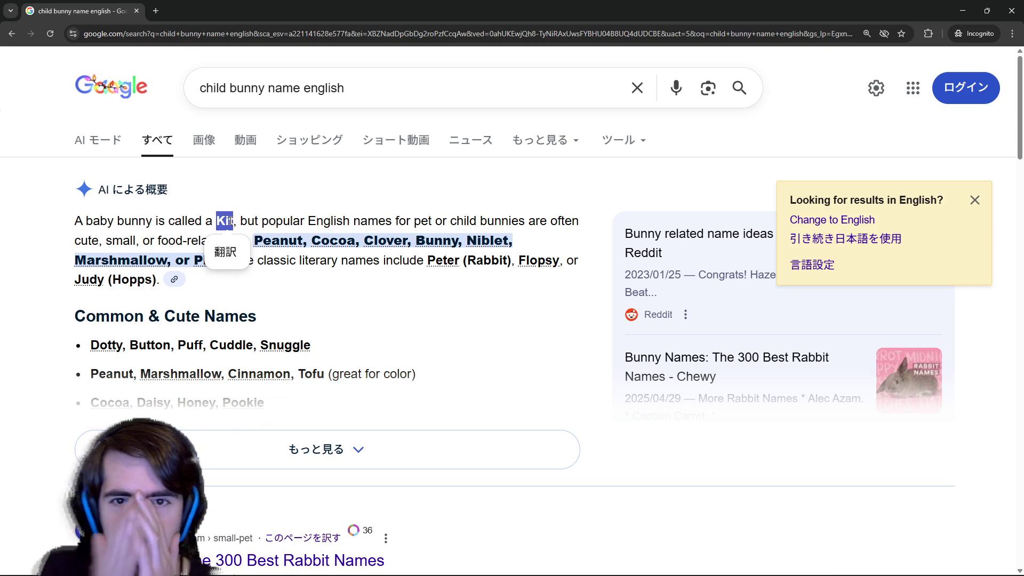
# Step: Look over the suggested bunny names and expand the AI overview
pyautogui.click(206, 227)
pyautogui.moveTo(181, 240); pyautogui.dragTo(359, 258)
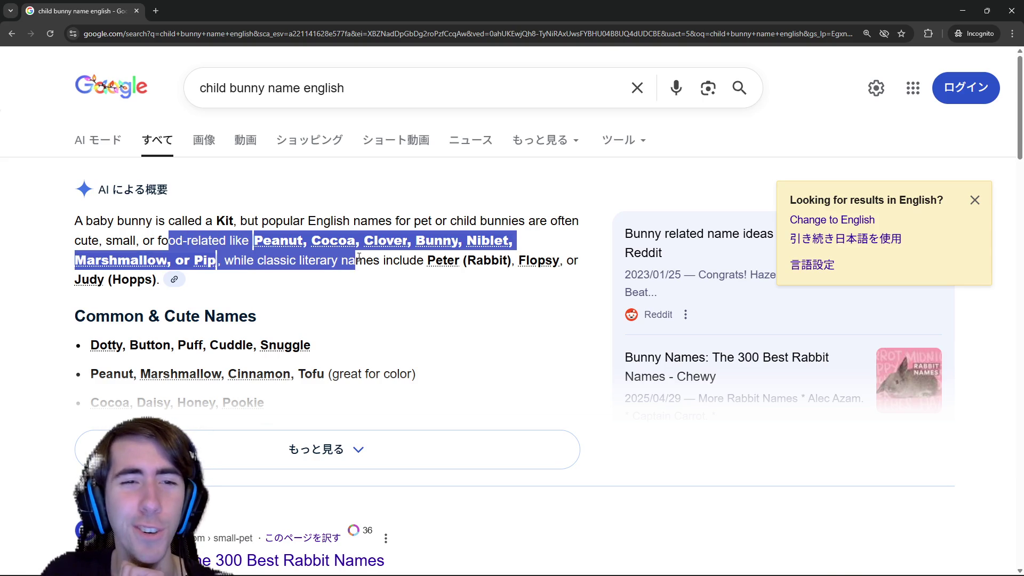
pyautogui.click(359, 257)
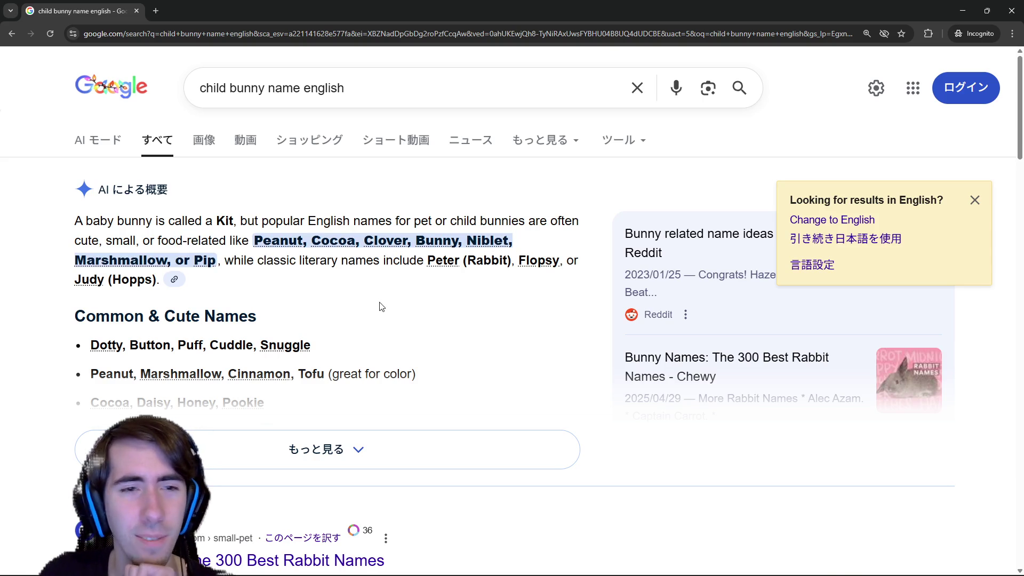
pyautogui.click(380, 450)
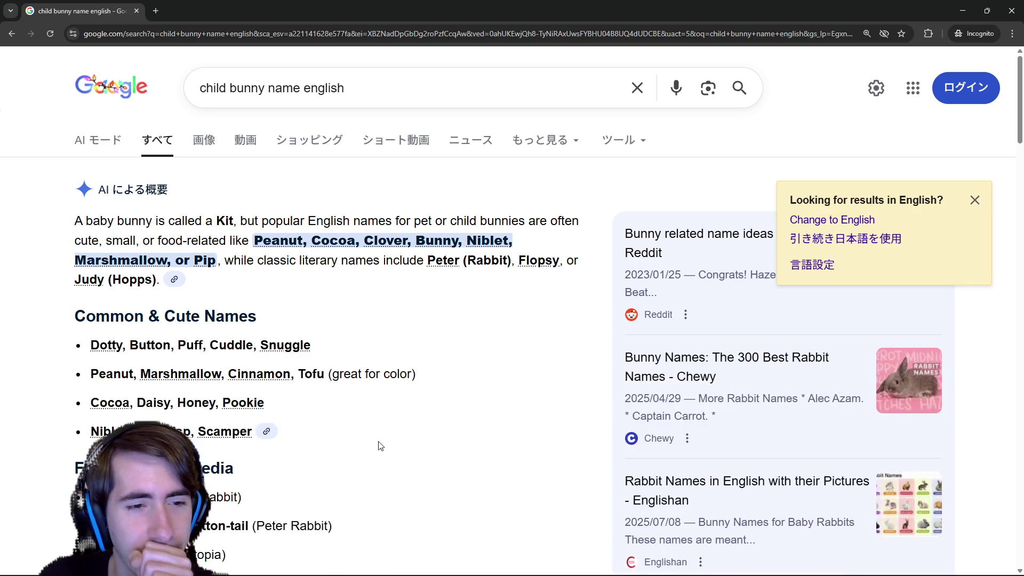
pyautogui.scroll(-6, 380, 437)
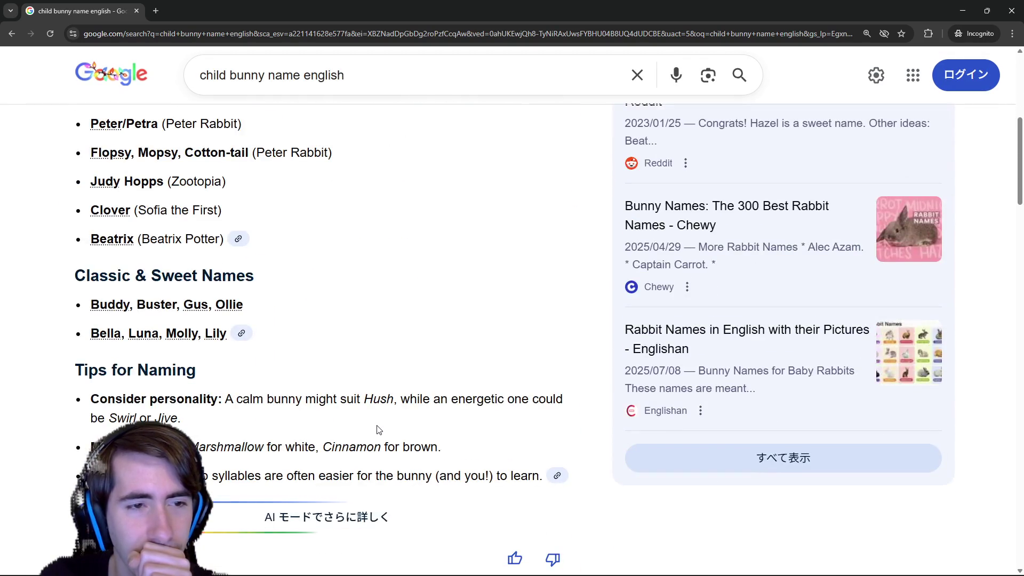
pyautogui.scroll(7, 245, 283)
# Step: Search Google for 'Kit', view its images, then check results for 'Kit animal'
pyautogui.rightClick(227, 219)
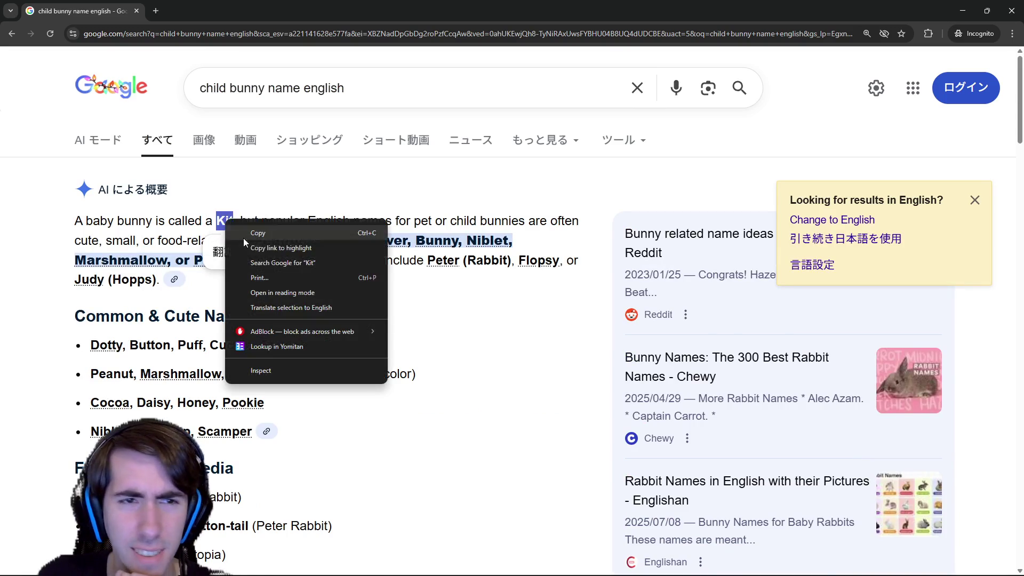
pyautogui.click(260, 257)
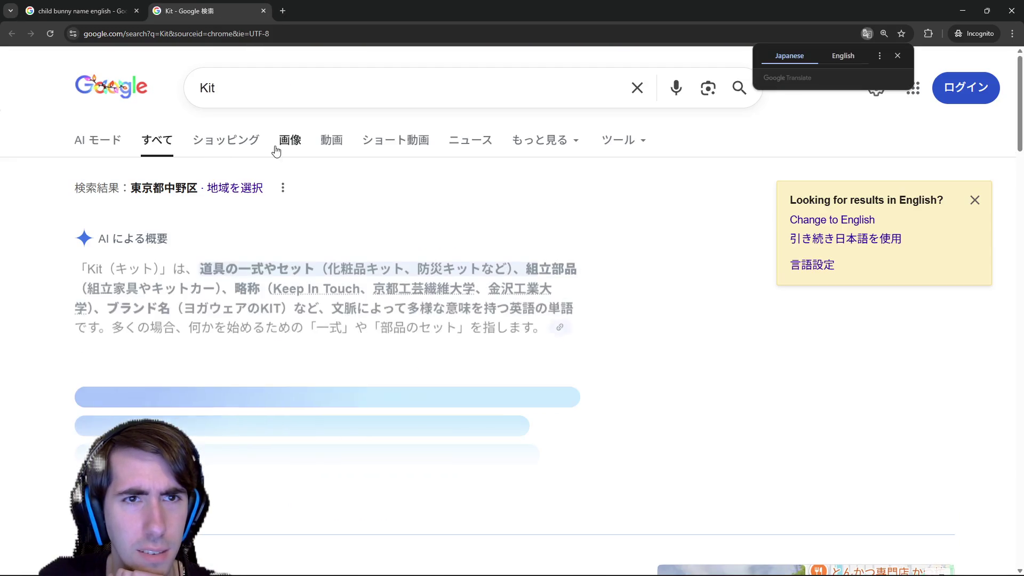
pyautogui.click(294, 152)
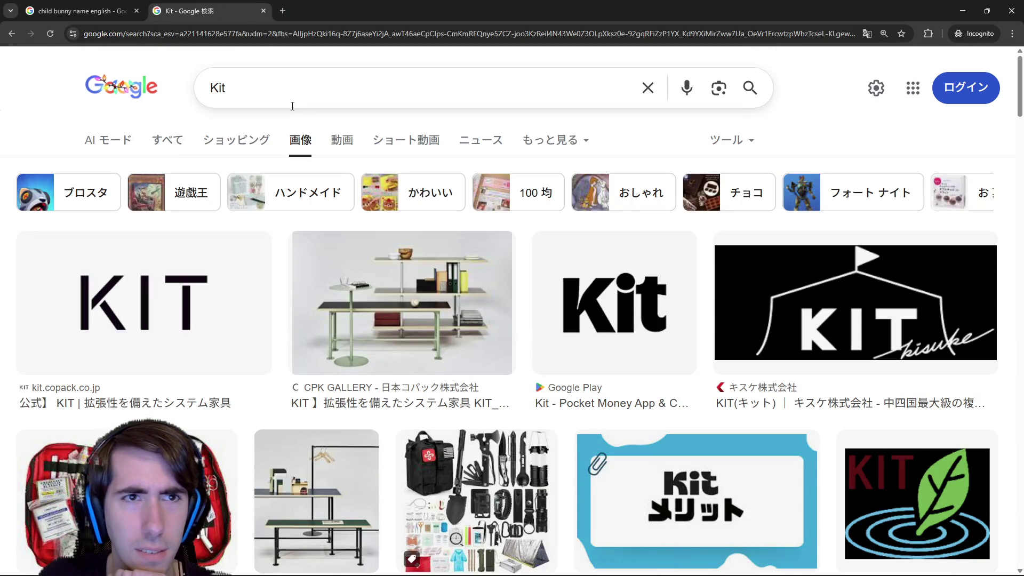
pyautogui.click(292, 106)
pyautogui.write('animal')
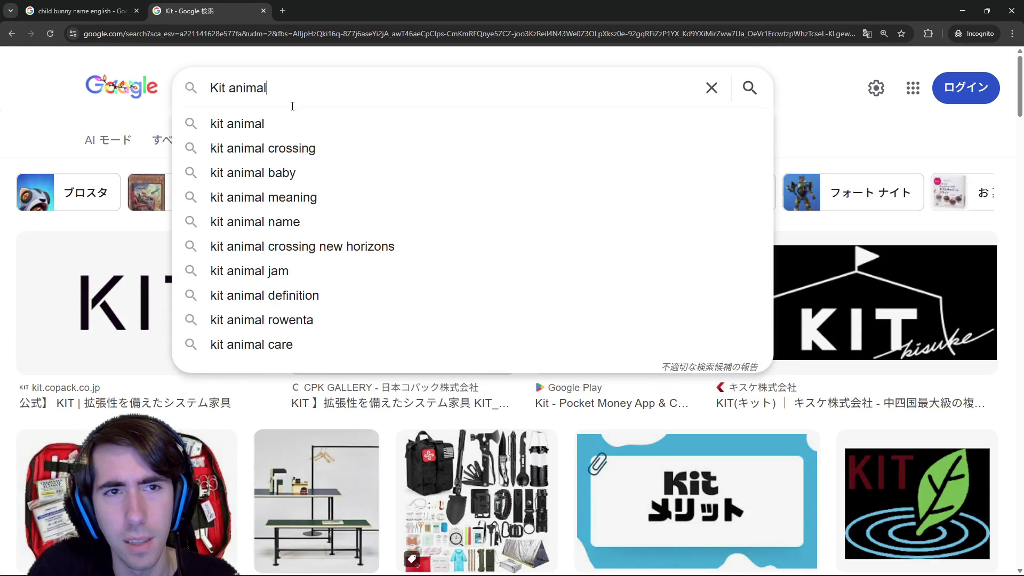
pyautogui.press('Return')
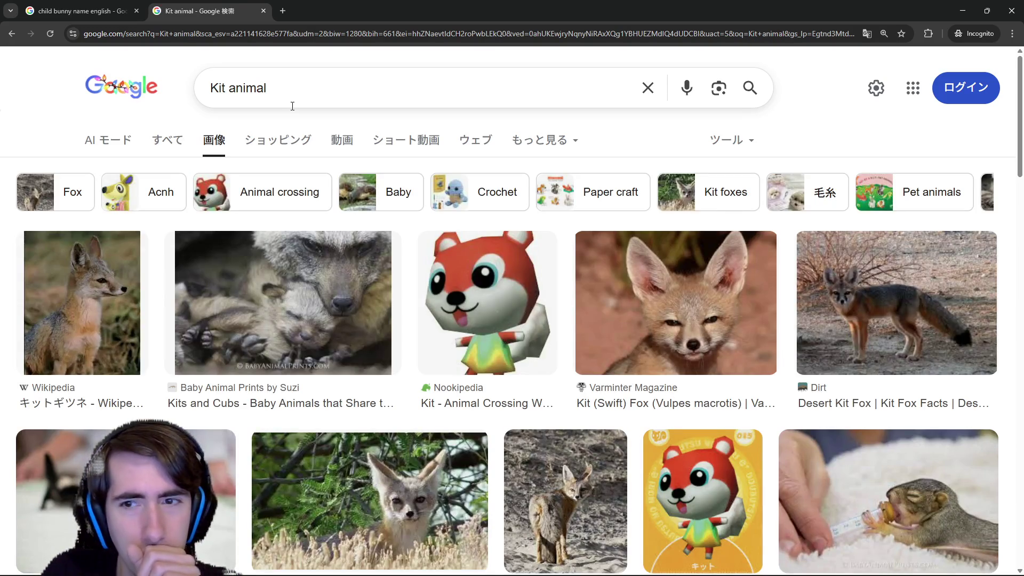
pyautogui.scroll(-5, 499, 323)
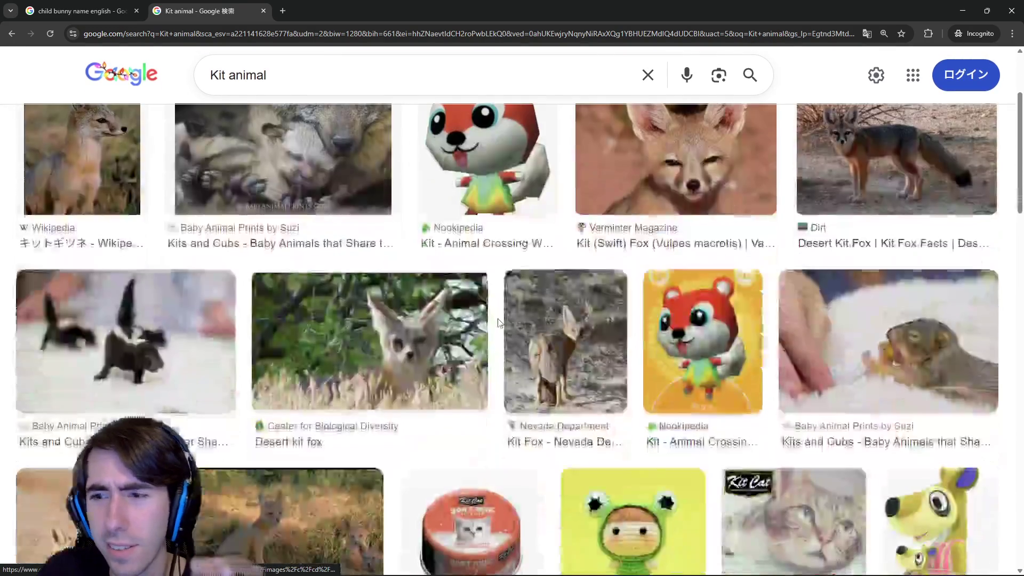
pyautogui.scroll(-1, 500, 323)
pyautogui.scroll(3, 500, 323)
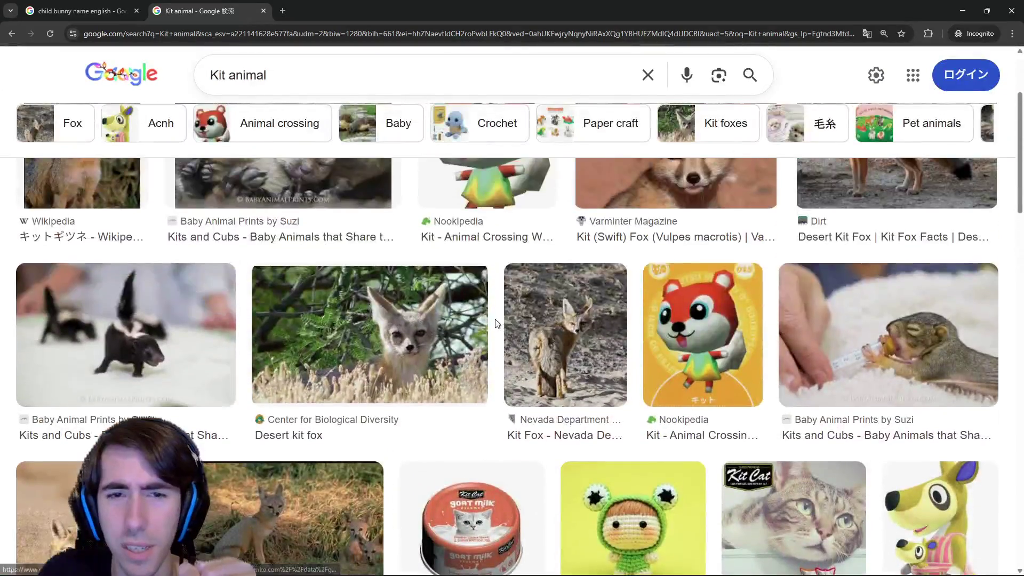
pyautogui.scroll(-1, 442, 326)
pyautogui.scroll(-5, 444, 323)
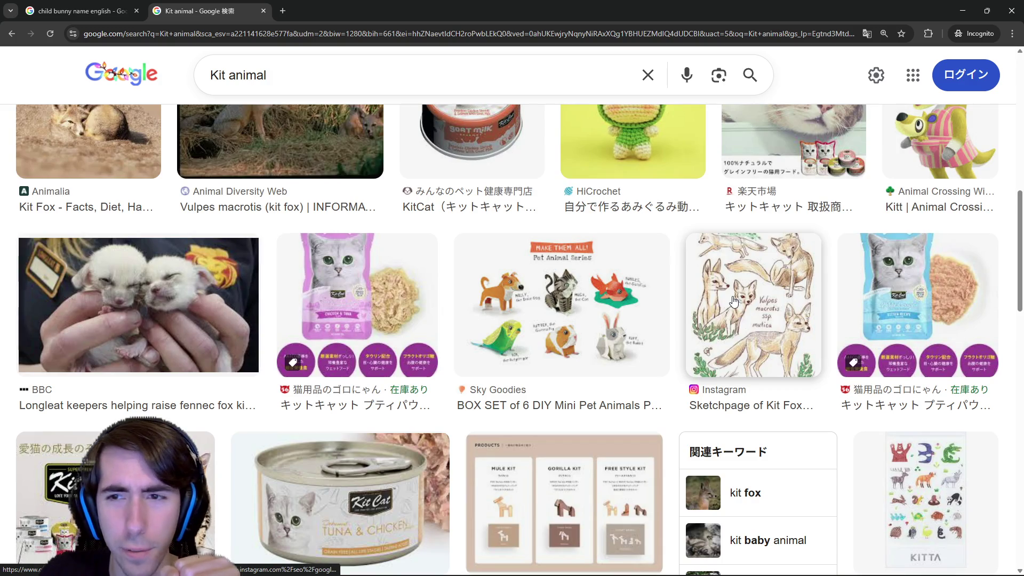
pyautogui.scroll(5, 734, 301)
pyautogui.hotkey('ctrl', 'shift', 'Tab')
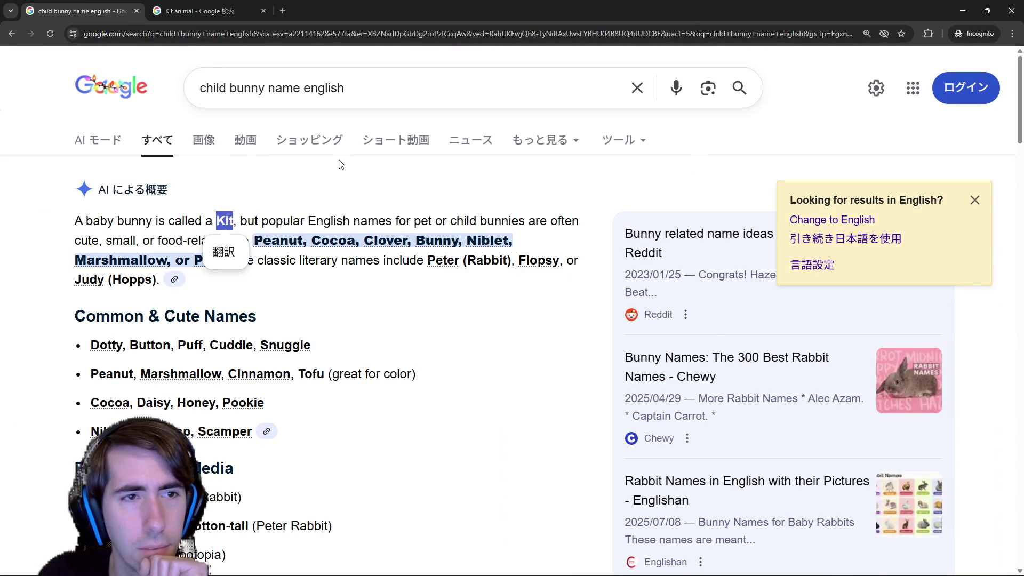
# Step: Change the search to 'young bunny name english' and run it
pyautogui.scroll(-15, 315, 368)
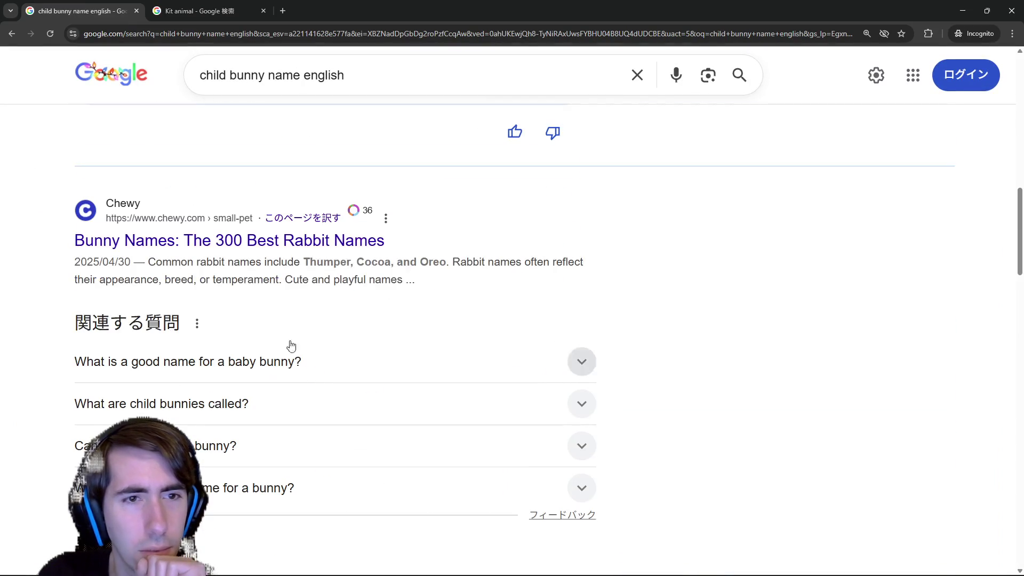
pyautogui.scroll(-9, 229, 257)
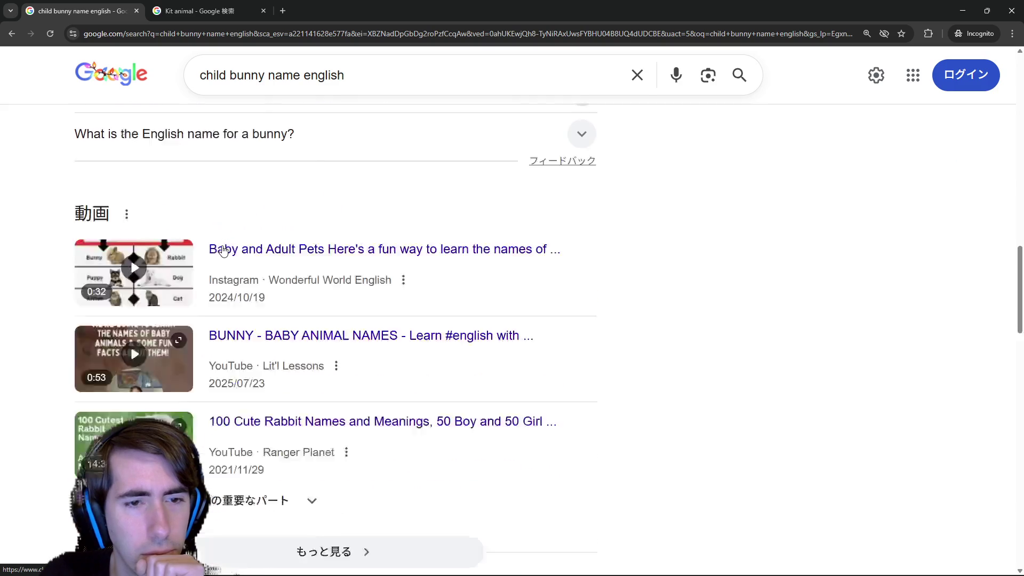
pyautogui.scroll(-2, 223, 249)
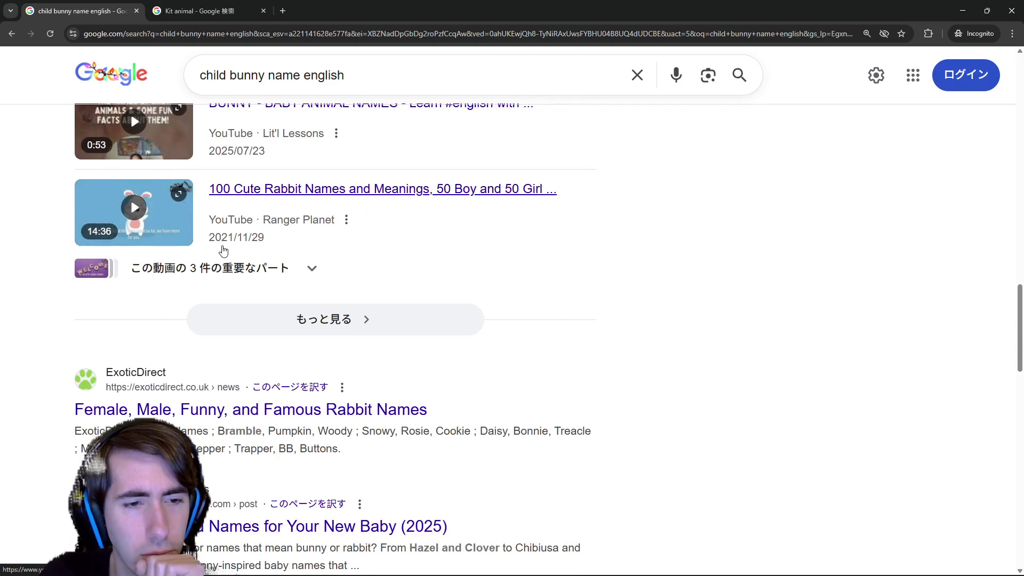
pyautogui.click(391, 63)
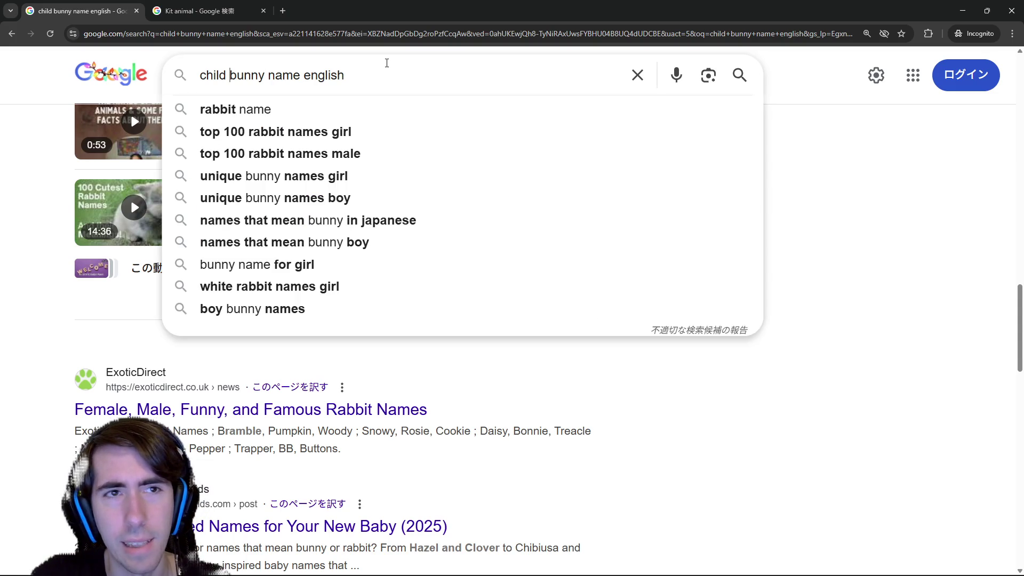
pyautogui.hotkey('ctrl', 'BackSpace')
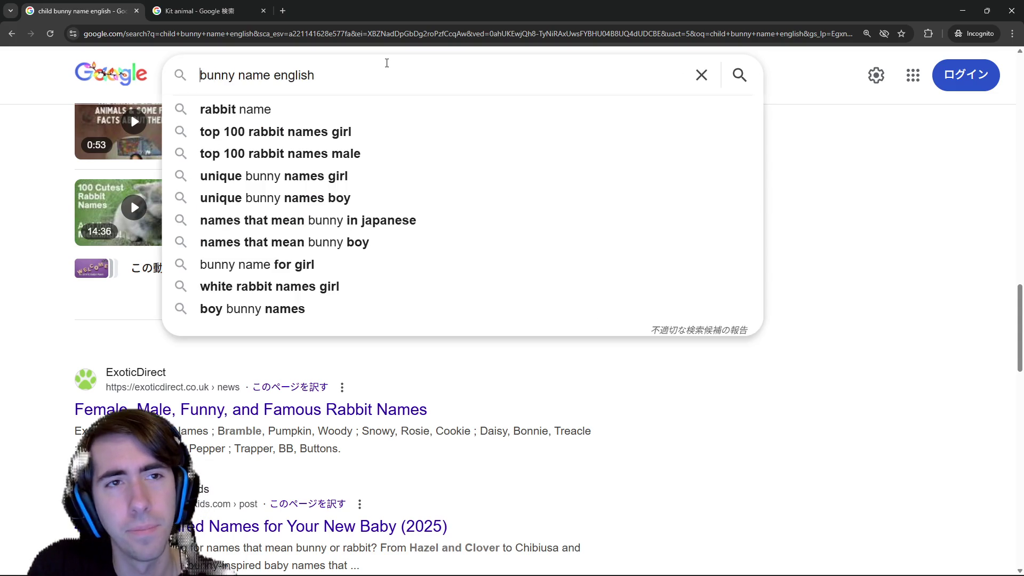
pyautogui.write('young')
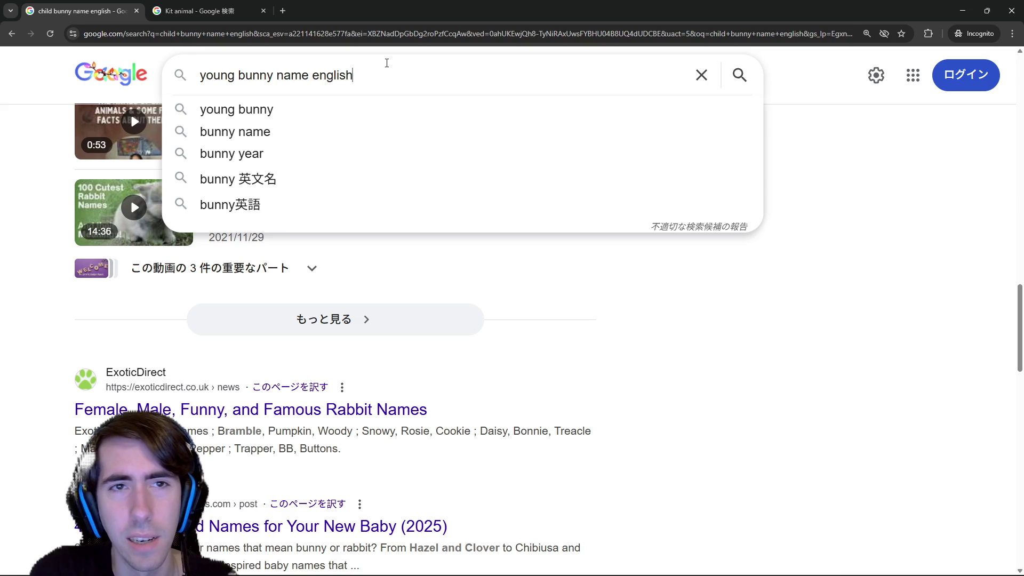
pyautogui.press('Return')
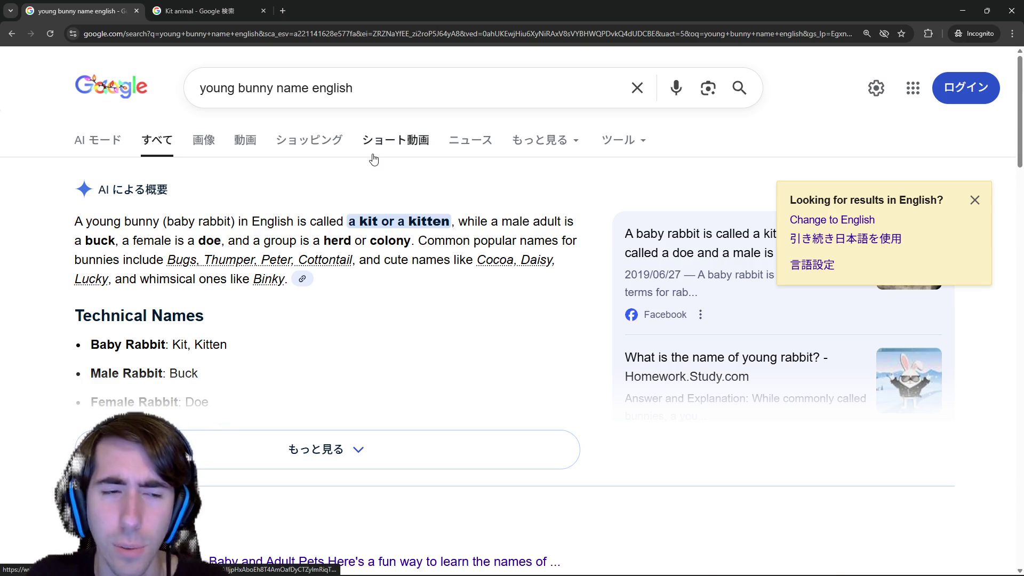
# Step: Expand the AI overview and check the Buck name on the Male Rabbit line
pyautogui.click(248, 434)
pyautogui.doubleClick(192, 373)
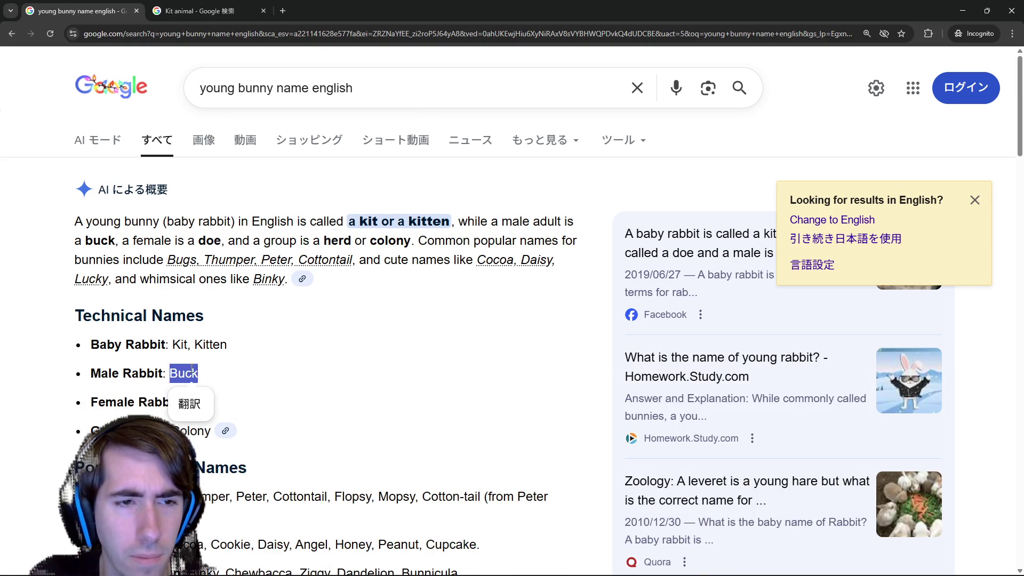
pyautogui.click(220, 369)
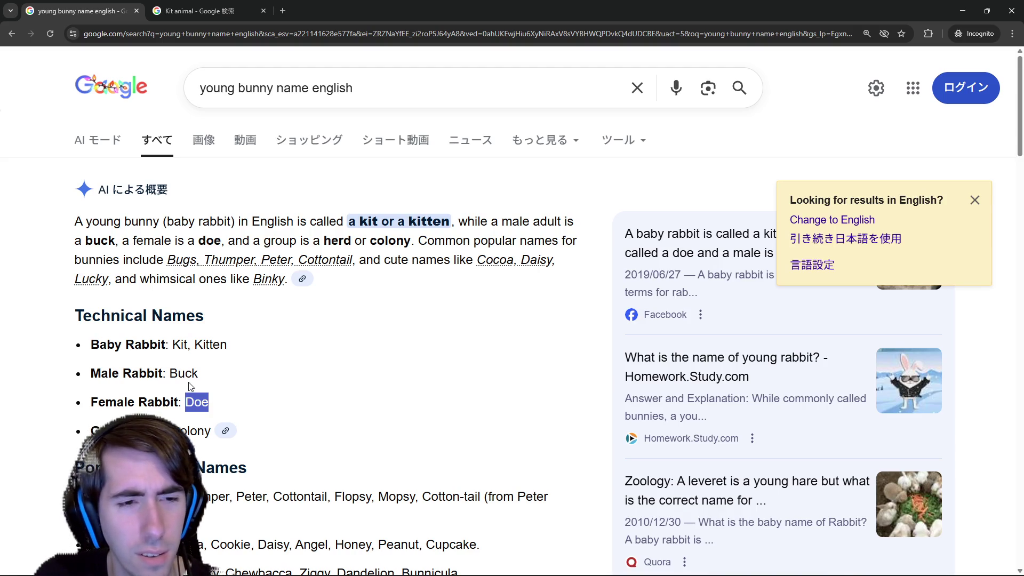
pyautogui.scroll(-2, 191, 386)
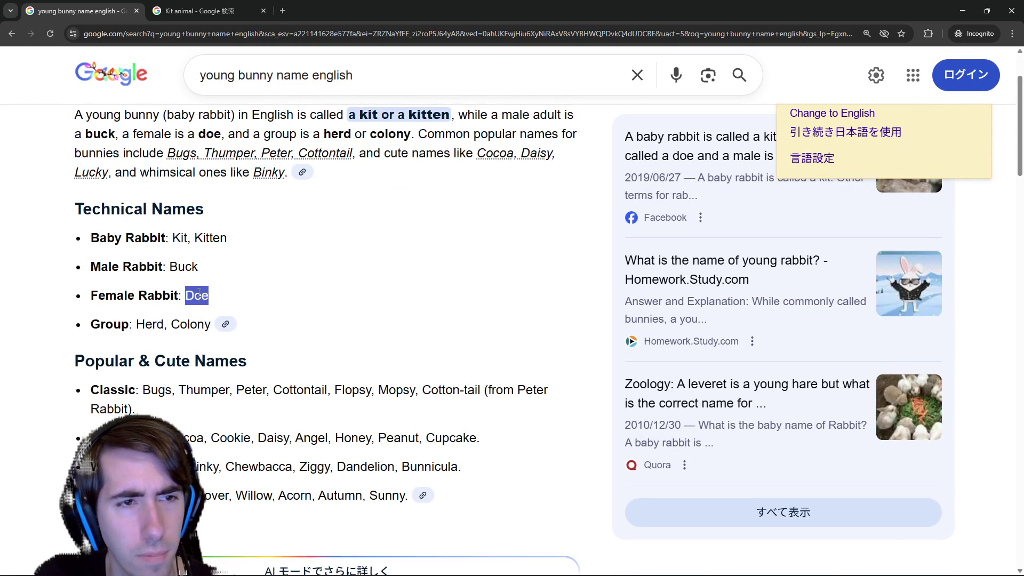
pyautogui.doubleClick(190, 267)
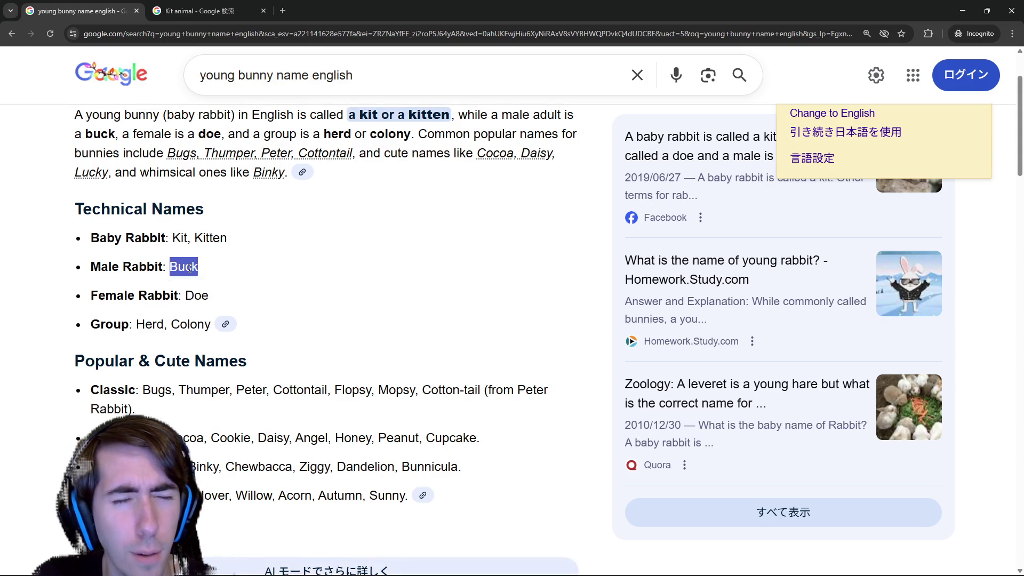
pyautogui.tripleClick(190, 267)
pyautogui.doubleClick(190, 267)
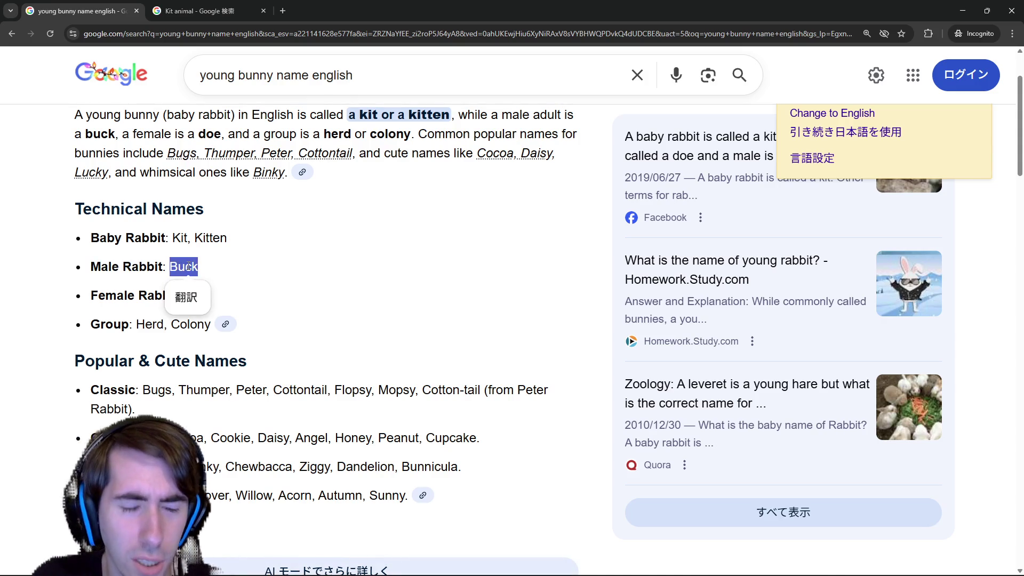
pyautogui.click(213, 263)
pyautogui.scroll(-2, 205, 268)
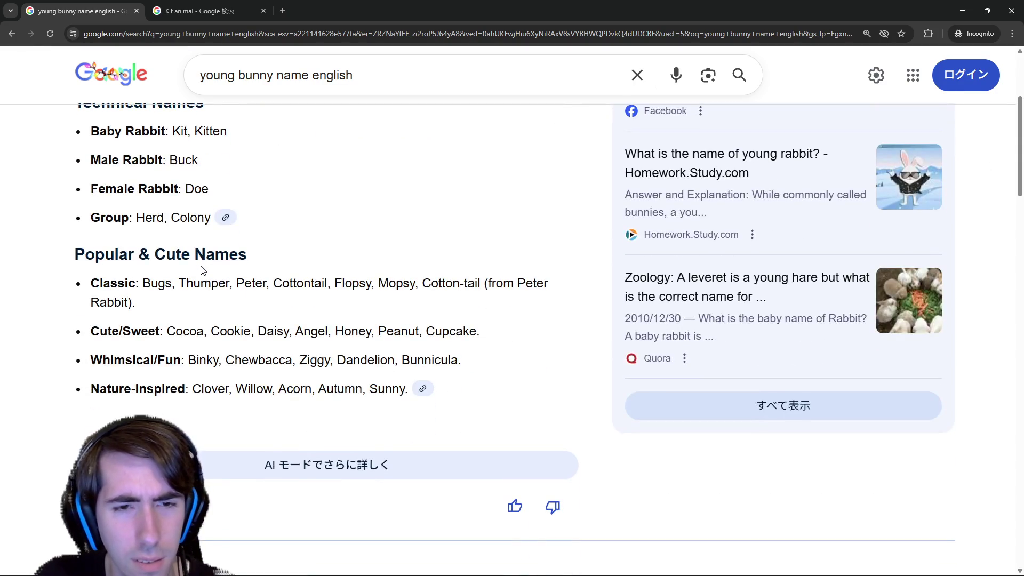
pyautogui.scroll(3, 203, 270)
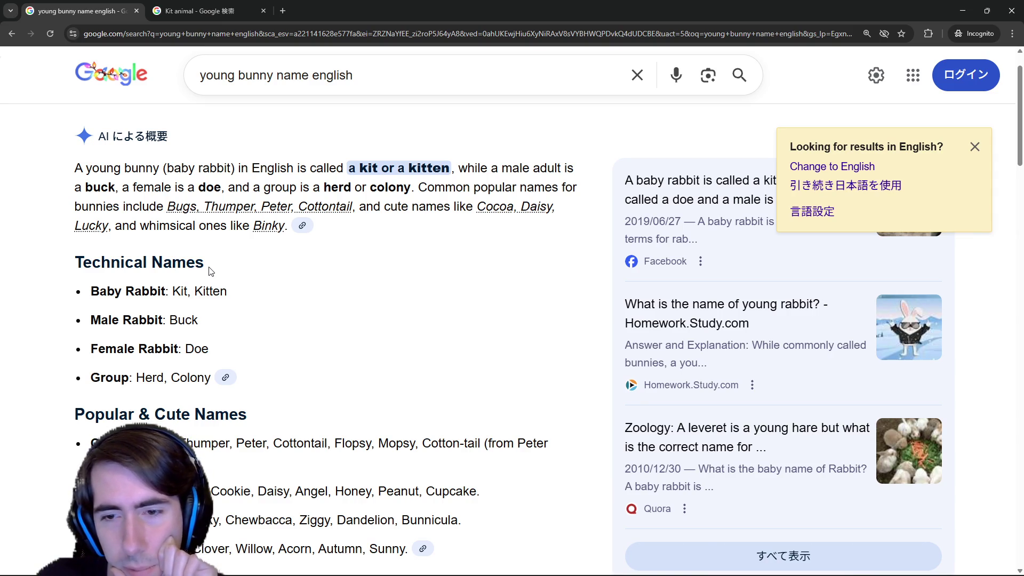
pyautogui.hotkey('alt', 'Tab')
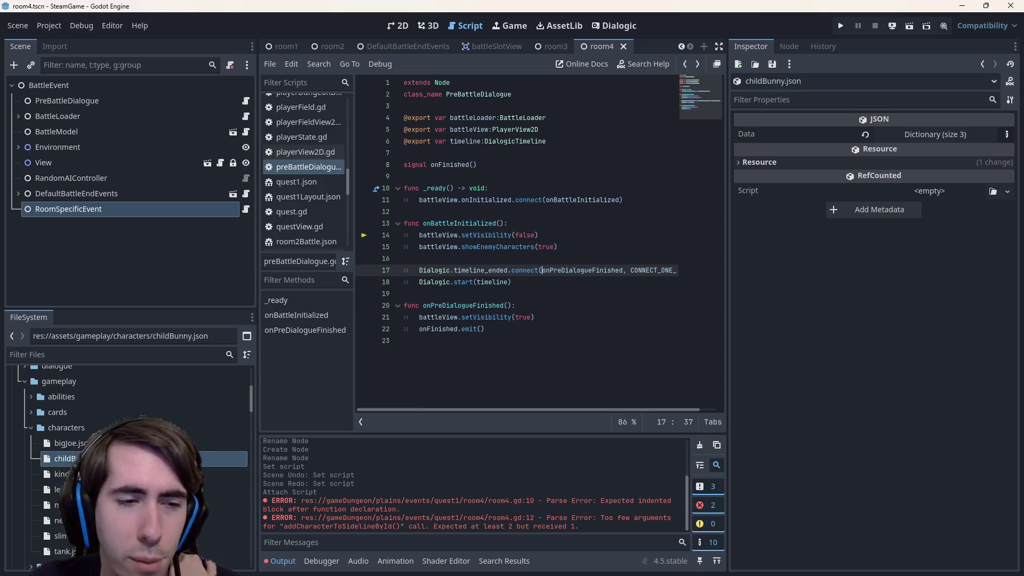
# Step: Review preBattleDialogue.gd and room4.gd's ChildBunny line, then open childBunny.json
pyautogui.moveTo(465, 408); pyautogui.dragTo(600, 395)
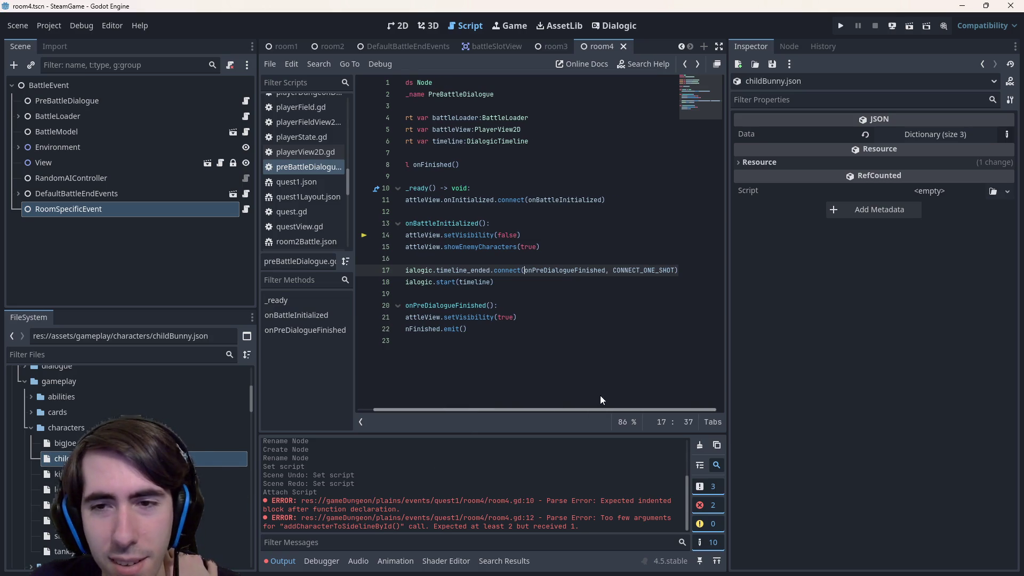
pyautogui.moveTo(560, 241); pyautogui.dragTo(342, 271)
pyautogui.click(609, 317)
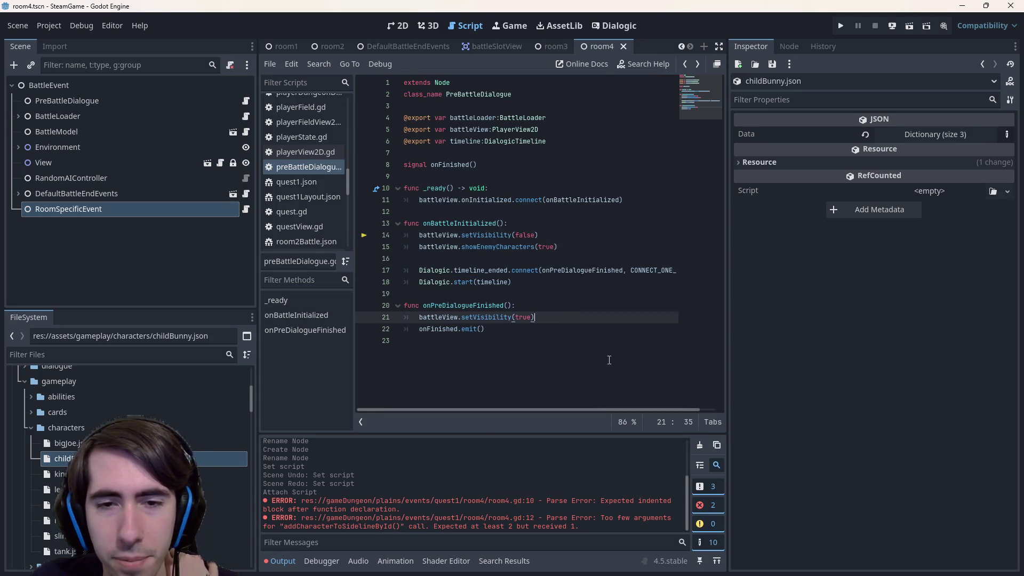
pyautogui.click(609, 360)
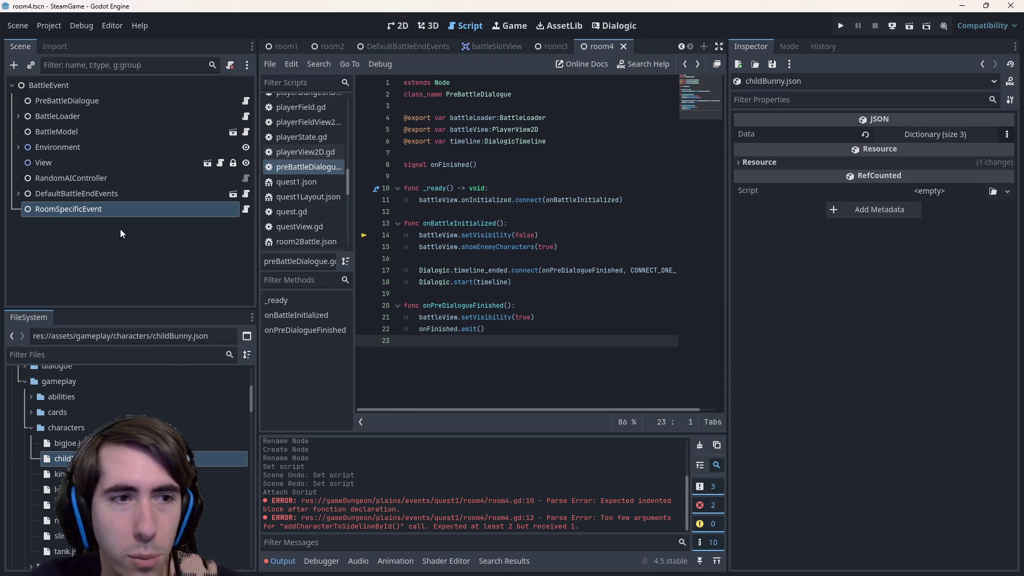
pyautogui.scroll(-4, 139, 416)
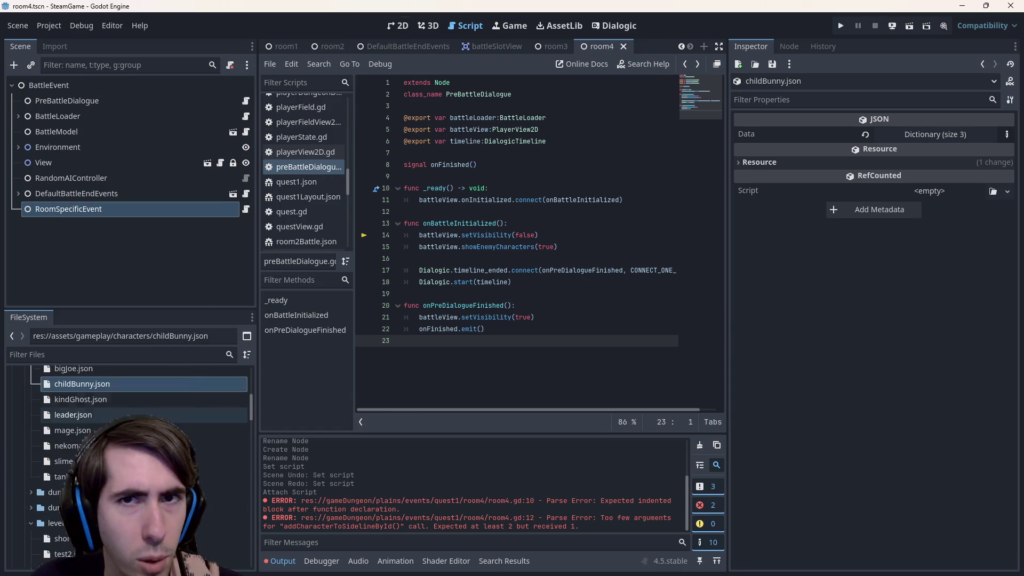
pyautogui.scroll(-4, 203, 436)
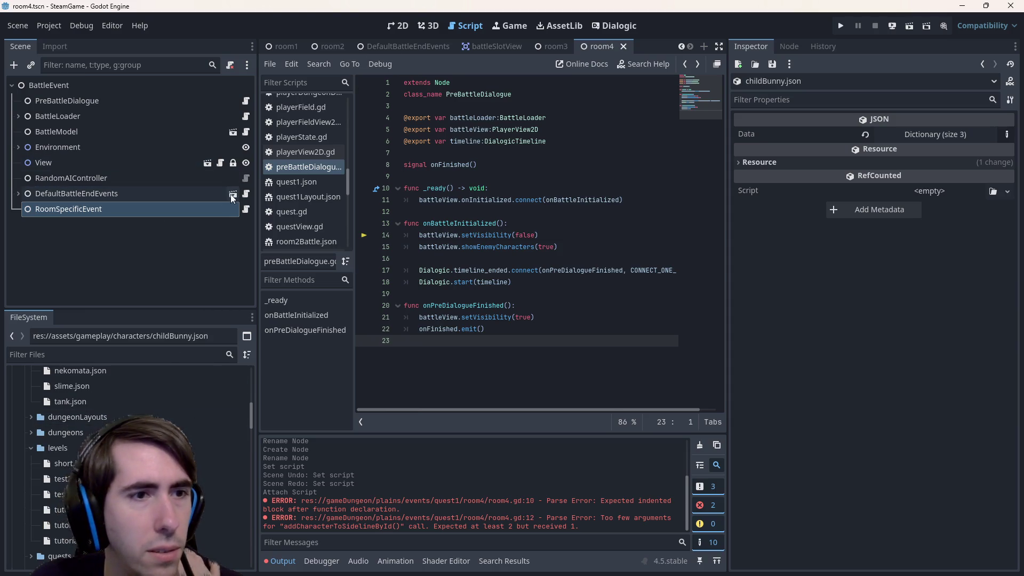
pyautogui.click(245, 209)
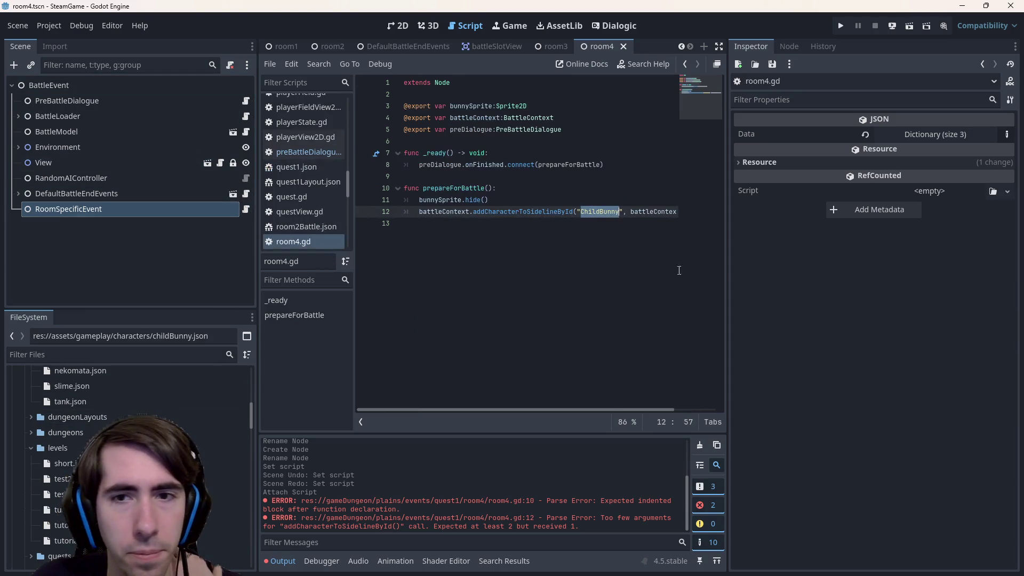
pyautogui.click(568, 336)
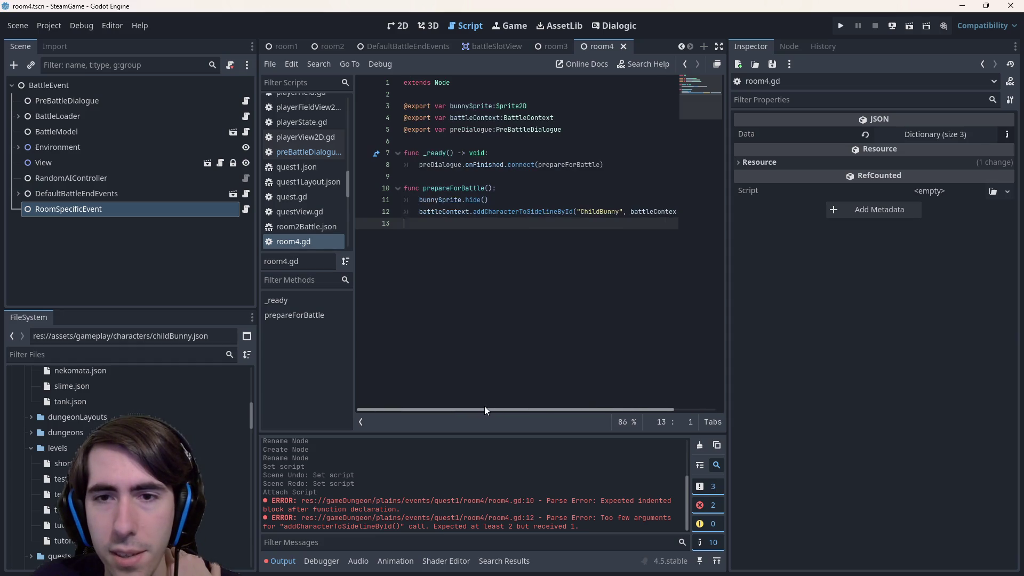
pyautogui.scroll(5, 96, 427)
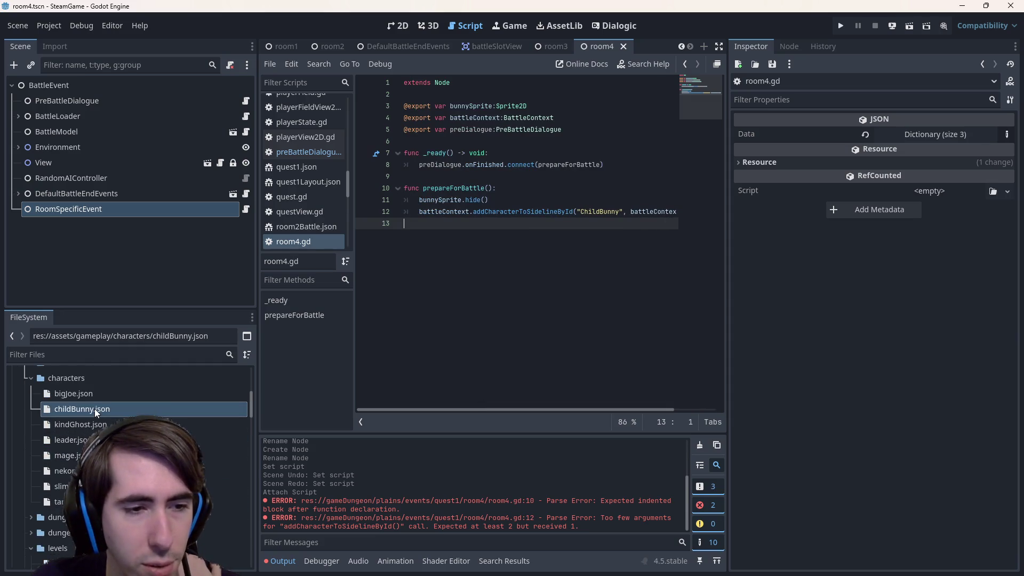
pyautogui.doubleClick(94, 408)
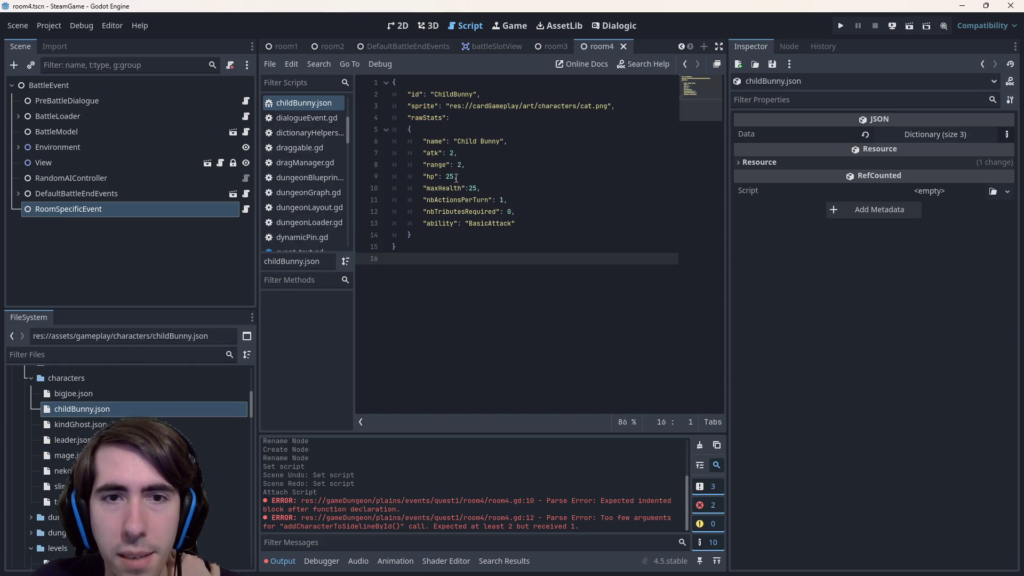
# Step: Try editing the hp value, revert it to 25, and save childBunny.json
pyautogui.doubleClick(453, 177)
pyautogui.write('5')
pyautogui.press('Down')
pyautogui.press('End')
pyautogui.press('Left')
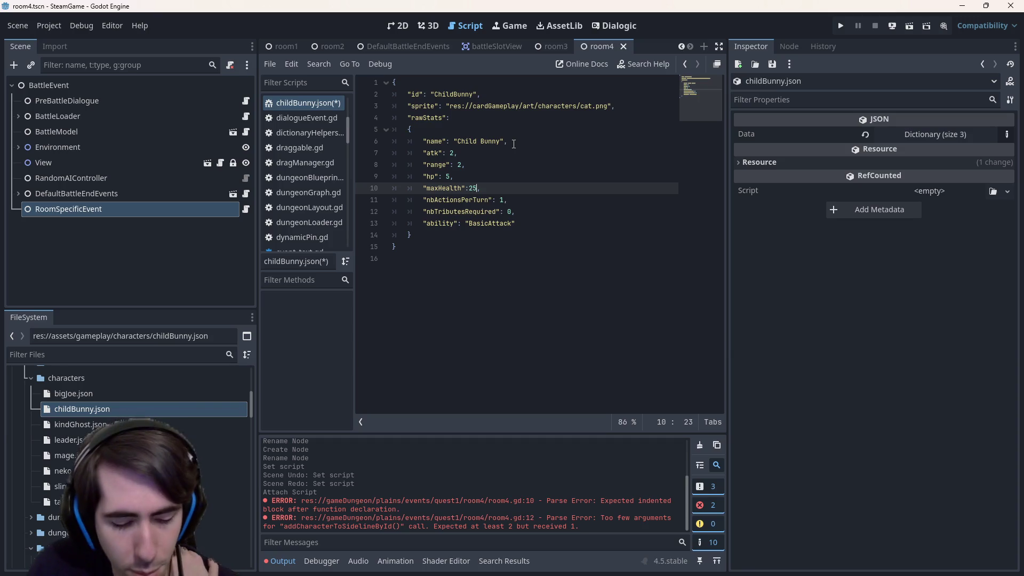
pyautogui.hotkey('ctrl', 'z')
pyautogui.hotkey('ctrl', 's')
# Step: Set maxHealth to 12, atk to 1 and range to 1, and save
pyautogui.doubleClick(474, 188)
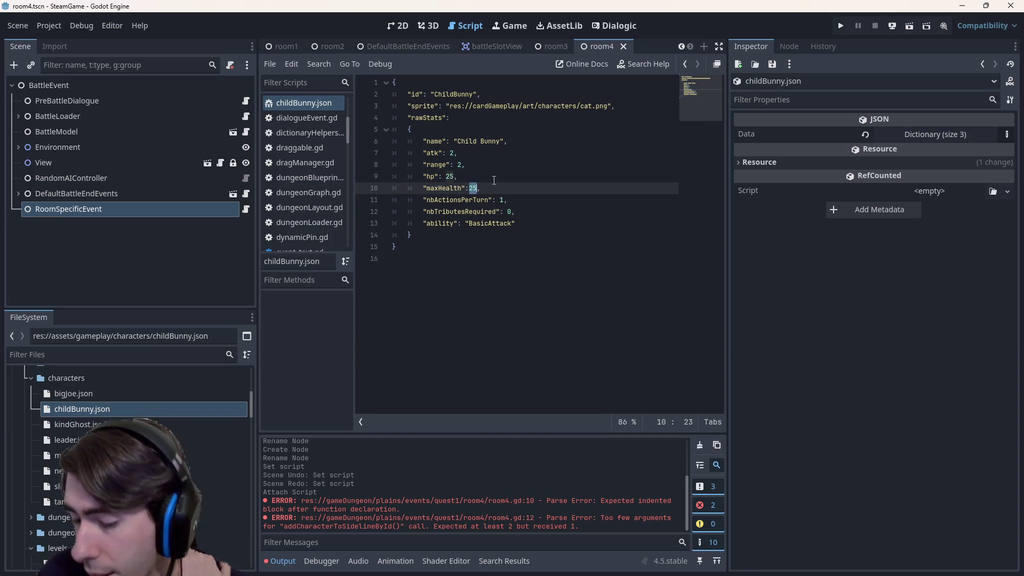
pyautogui.write('12')
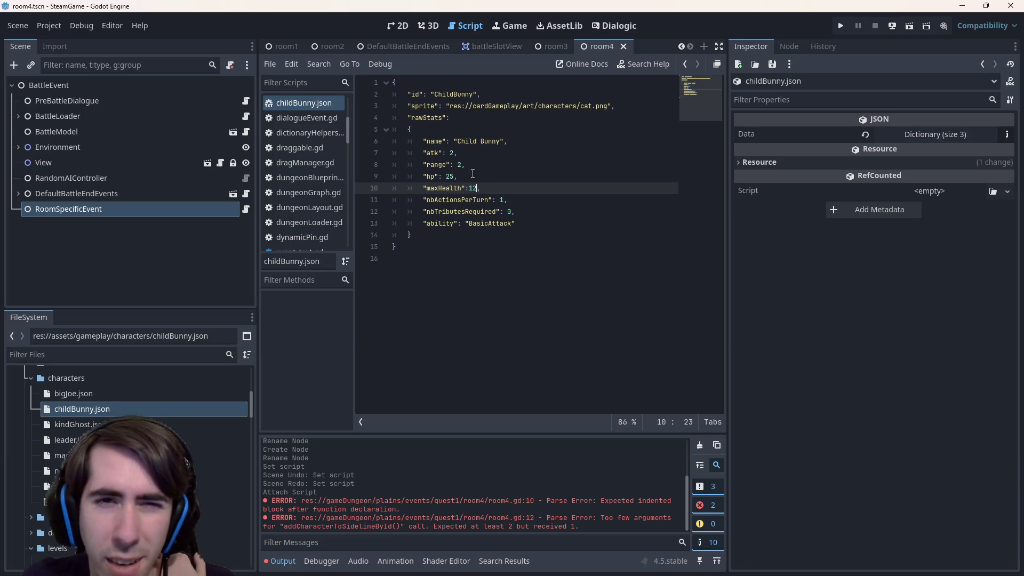
pyautogui.click(455, 154)
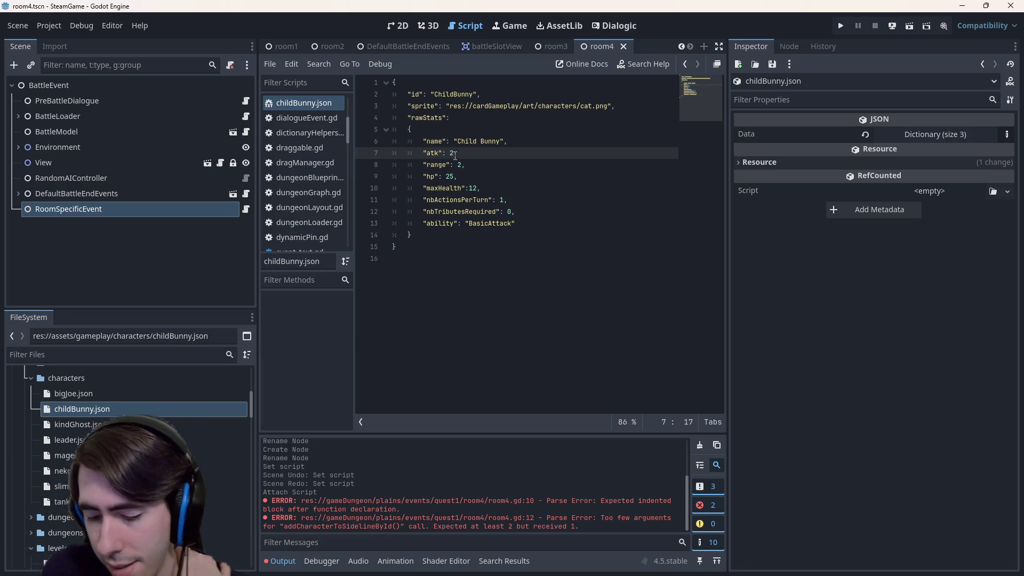
pyautogui.write('1')
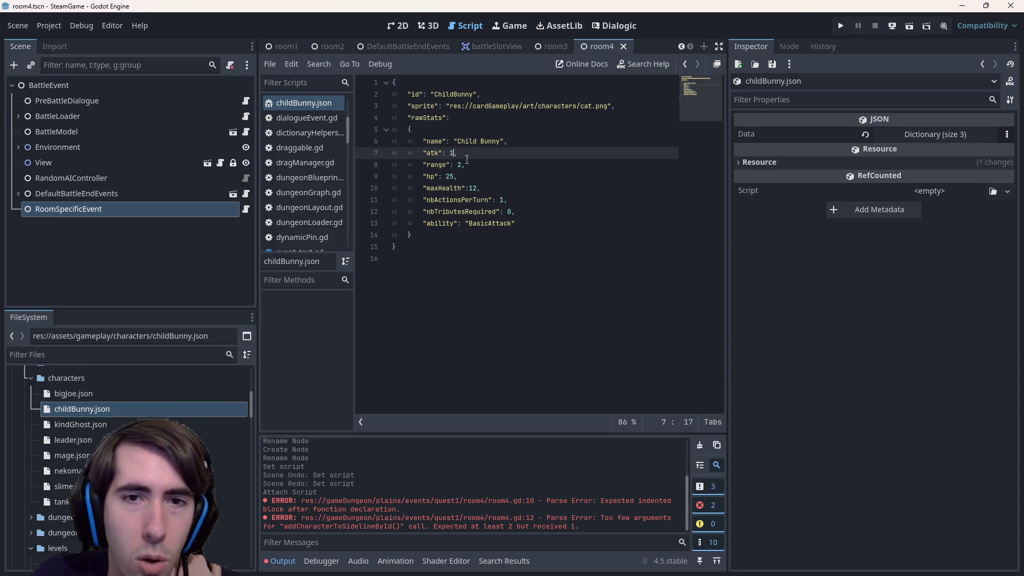
pyautogui.click(460, 162)
pyautogui.press('Delete')
pyautogui.write('1')
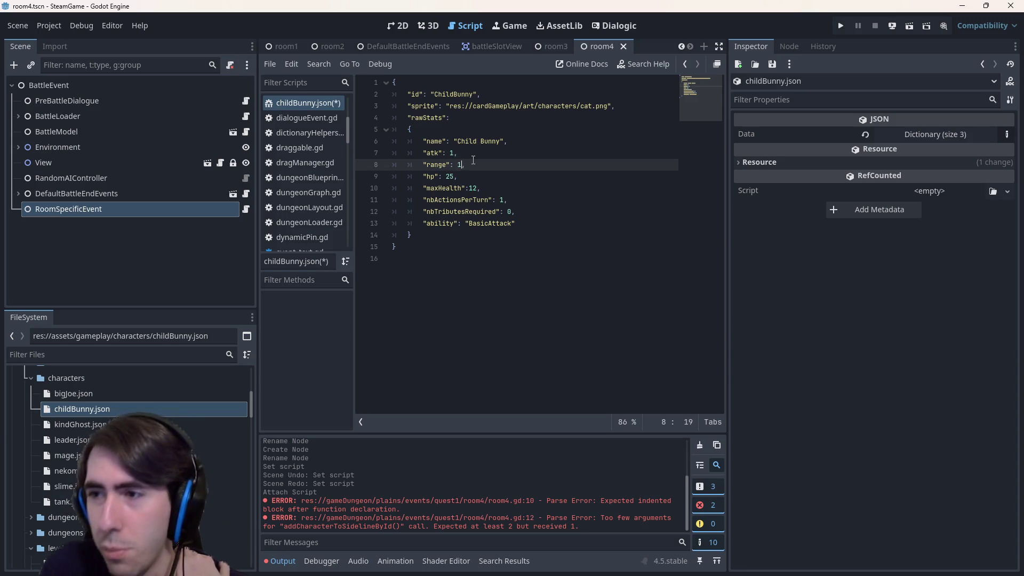
pyautogui.hotkey('ctrl', 's')
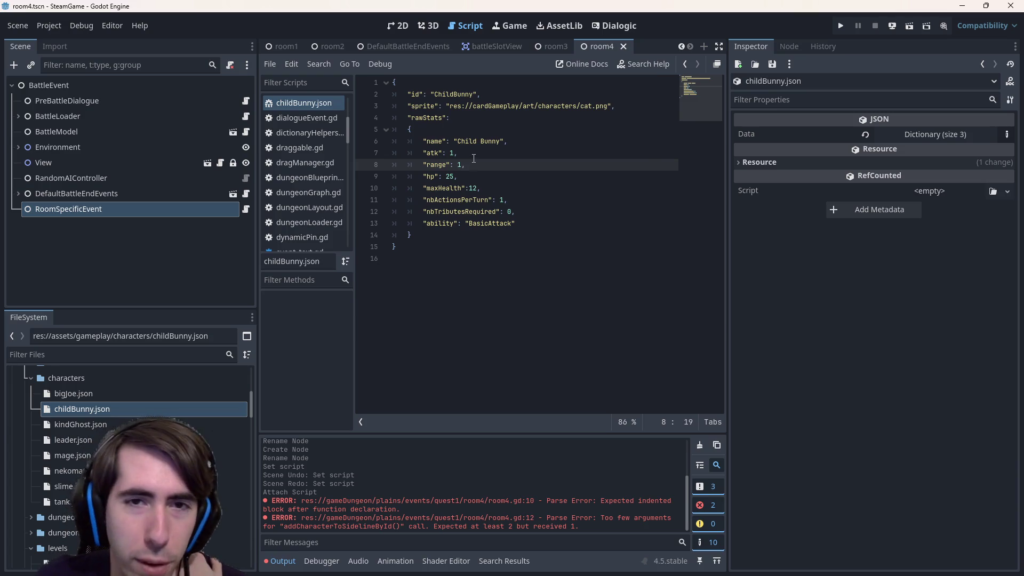
# Step: Change the hp value from 25 to 12
pyautogui.doubleClick(450, 177)
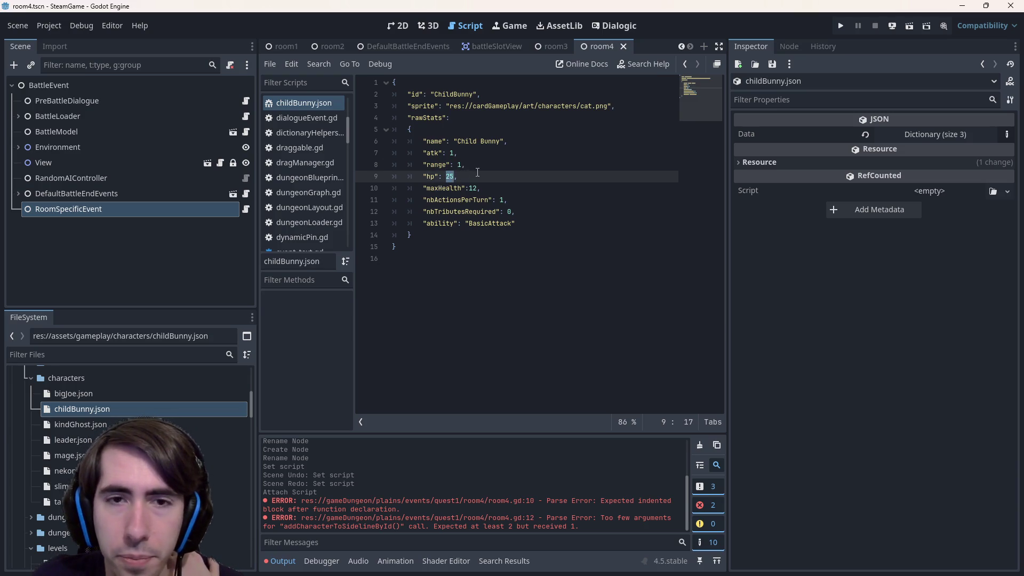
pyautogui.write('12')
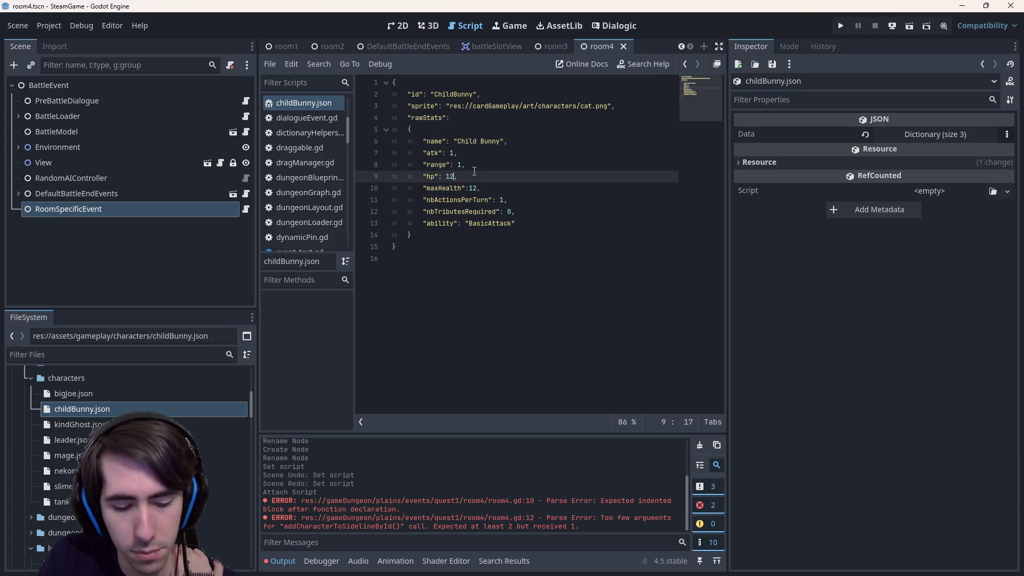
pyautogui.doubleClick(590, 106)
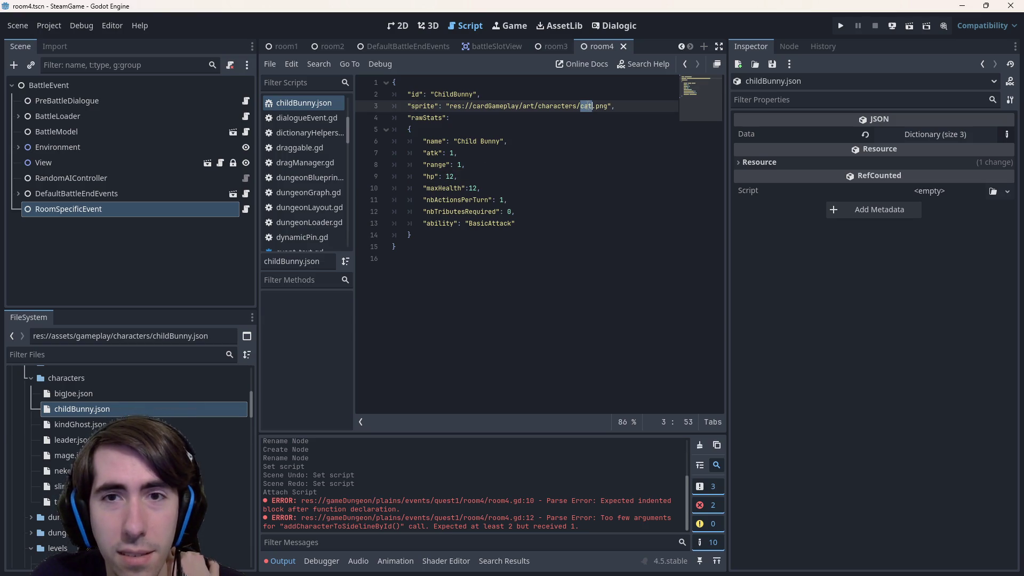
# Step: Locate cat.png in the file tree and change the sprite path to placeholder2
pyautogui.click(164, 356)
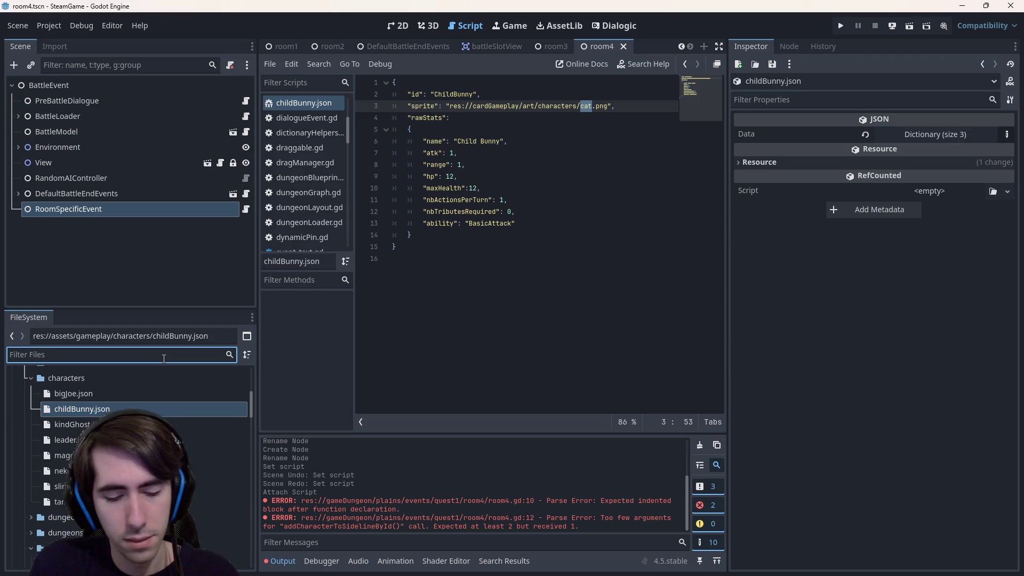
pyautogui.write('cat.pn')
pyautogui.click(67, 452)
pyautogui.click(230, 355)
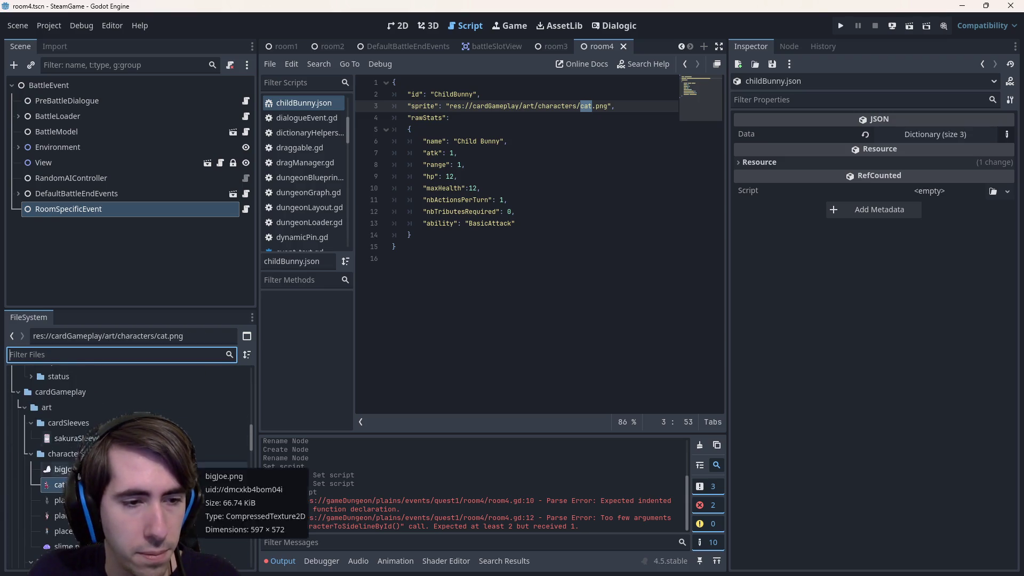
pyautogui.scroll(-1, 198, 427)
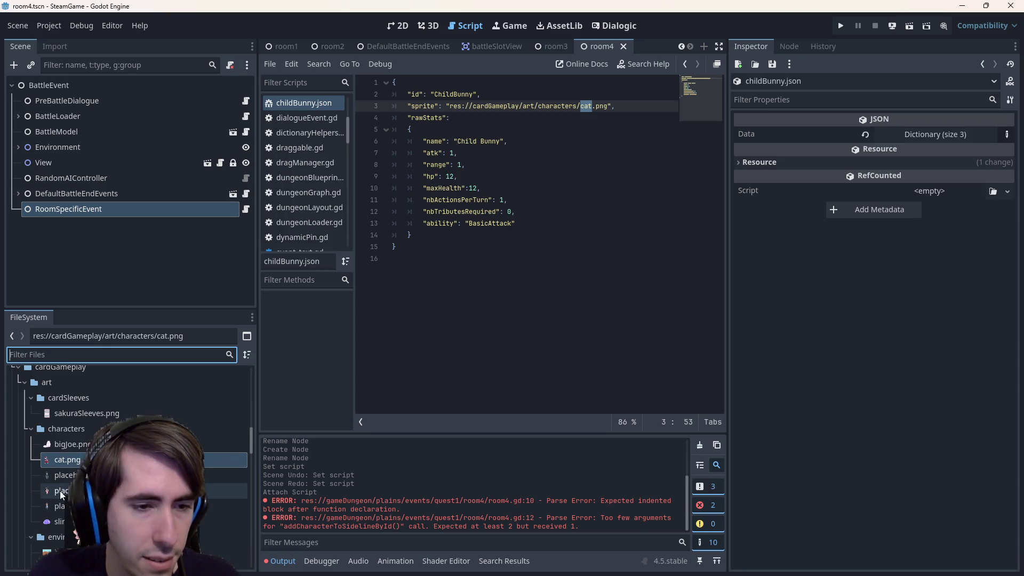
pyautogui.doubleClick(586, 106)
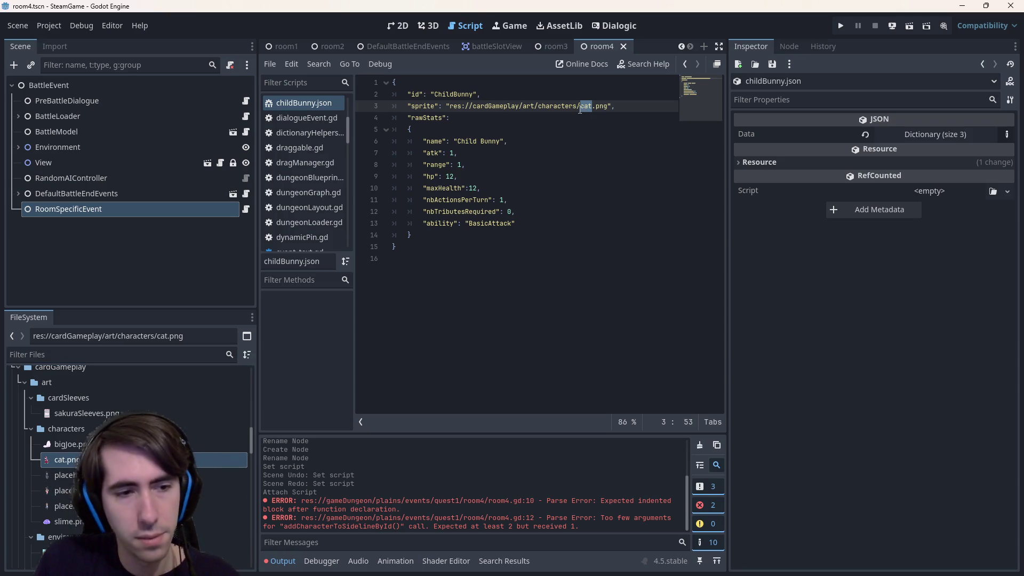
pyautogui.write('placeholder2')
pyautogui.click(649, 267)
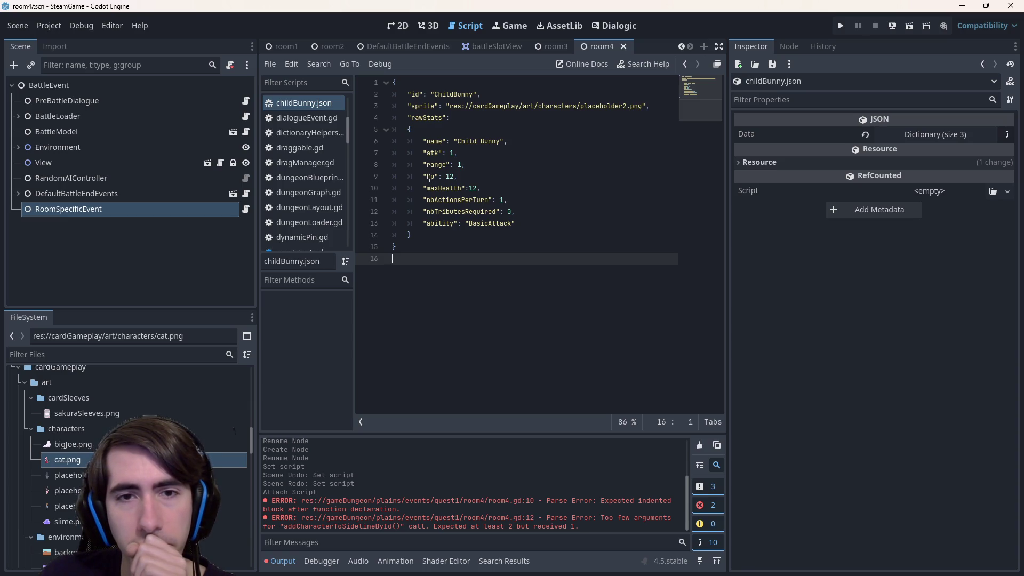
# Step: Try setting hp to 4, revert hp and maxHealth to 12, and save childBunny.json
pyautogui.click(449, 177)
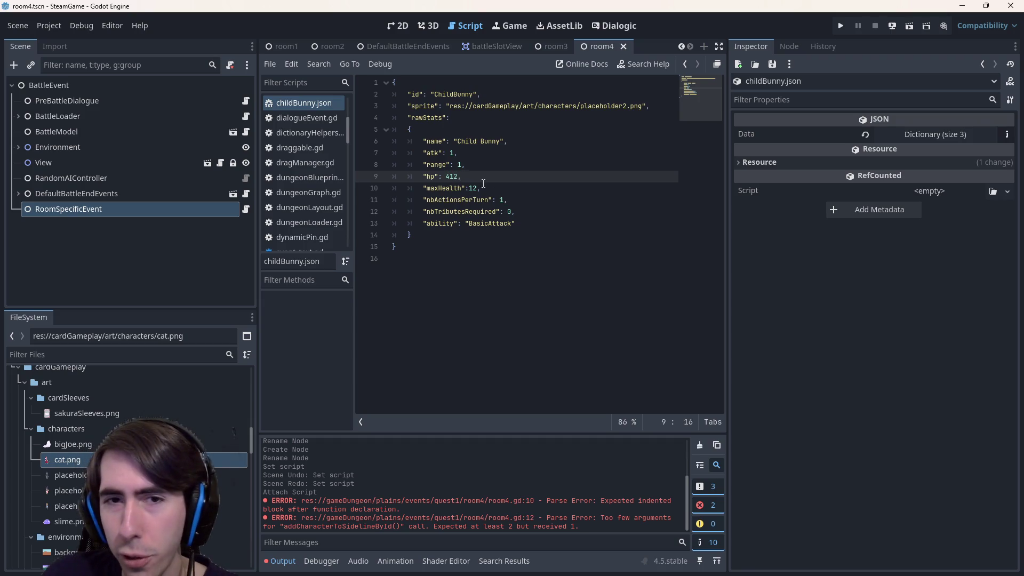
pyautogui.write('4')
pyautogui.press('Down')
pyautogui.press('End')
pyautogui.press('Left')
pyautogui.press('BackSpace')
pyautogui.press('BackSpace')
pyautogui.write('4')
pyautogui.click(523, 175)
pyautogui.press('BackSpace')
pyautogui.press('BackSpace')
pyautogui.press('BackSpace')
pyautogui.write(',')
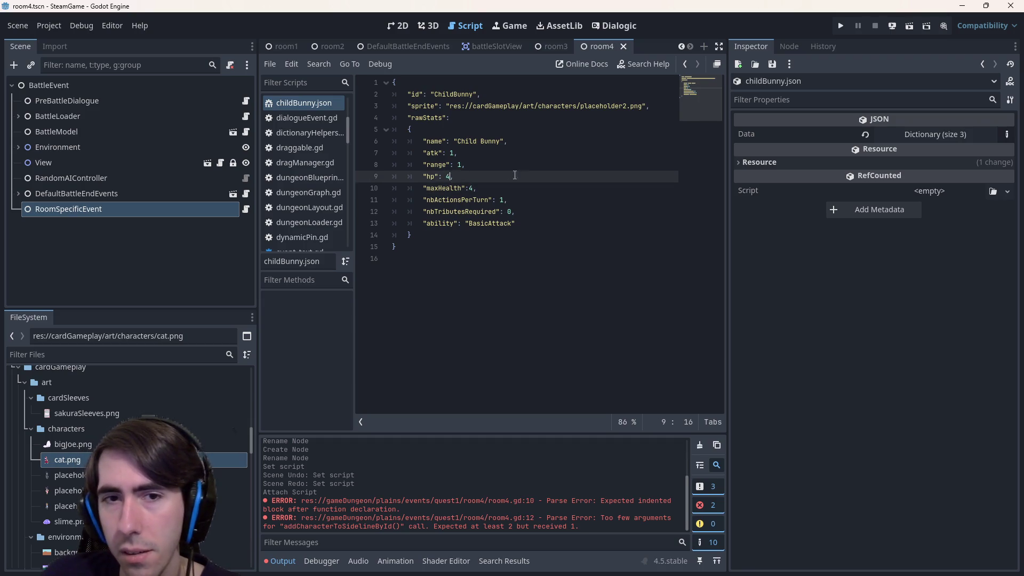
pyautogui.hotkey('ctrl', 'z')
pyautogui.hotkey('ctrl', 'z')
pyautogui.hotkey('ctrl', 's')
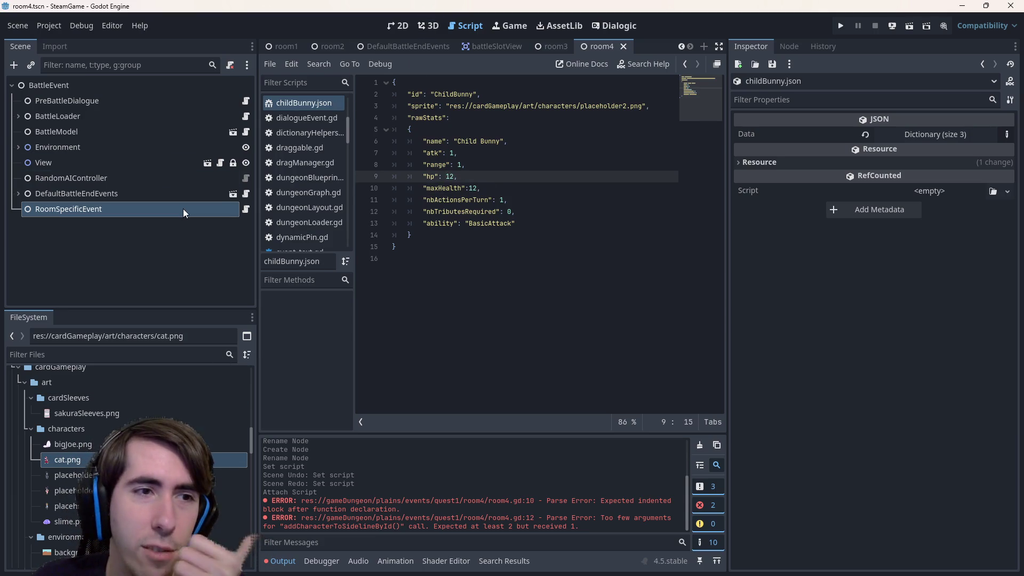
pyautogui.click(245, 210)
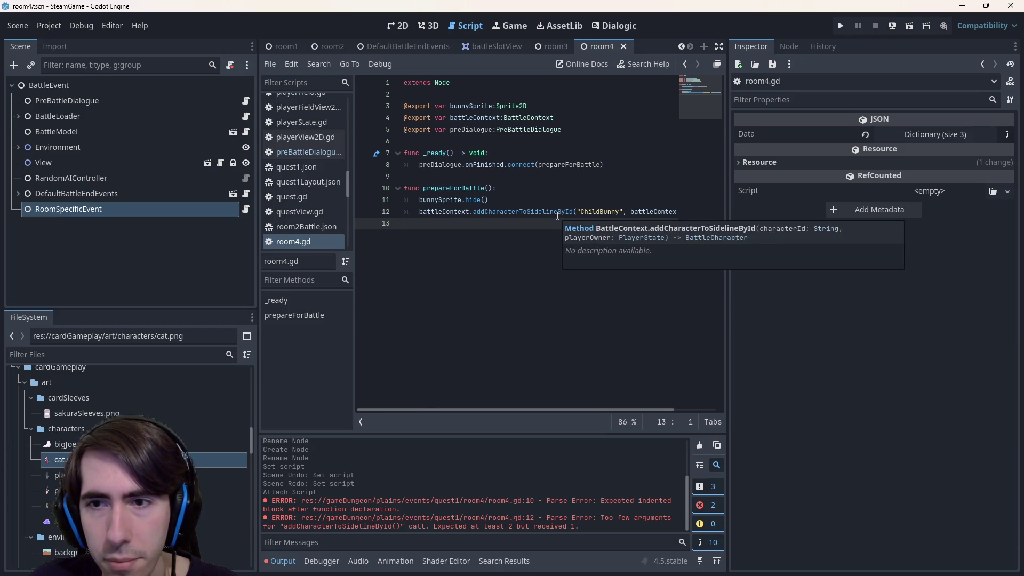
# Step: Store line 12's ChildBunny in a 'character' variable and start a character call on line 13
pyautogui.click(419, 212)
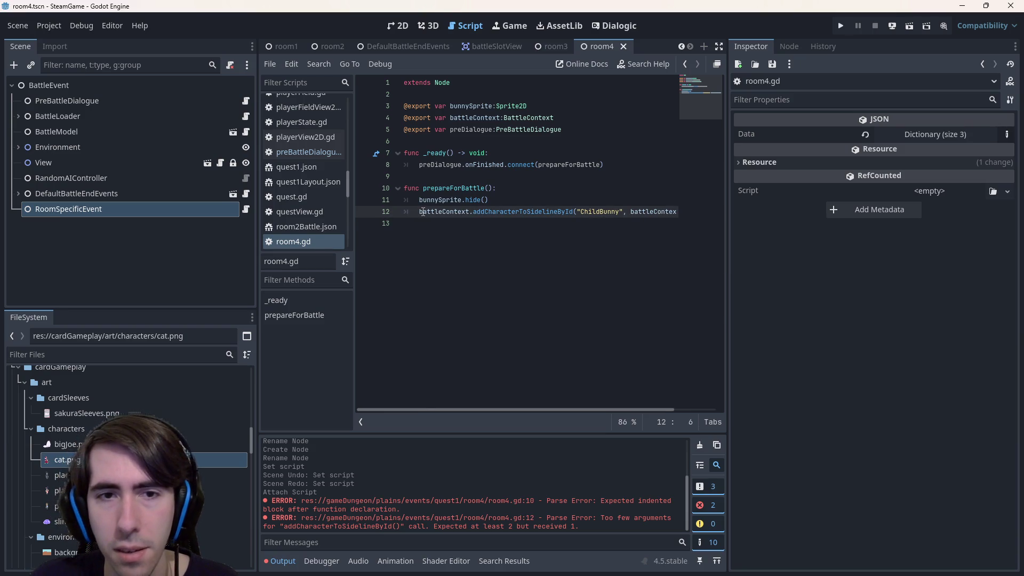
pyautogui.write('var character =')
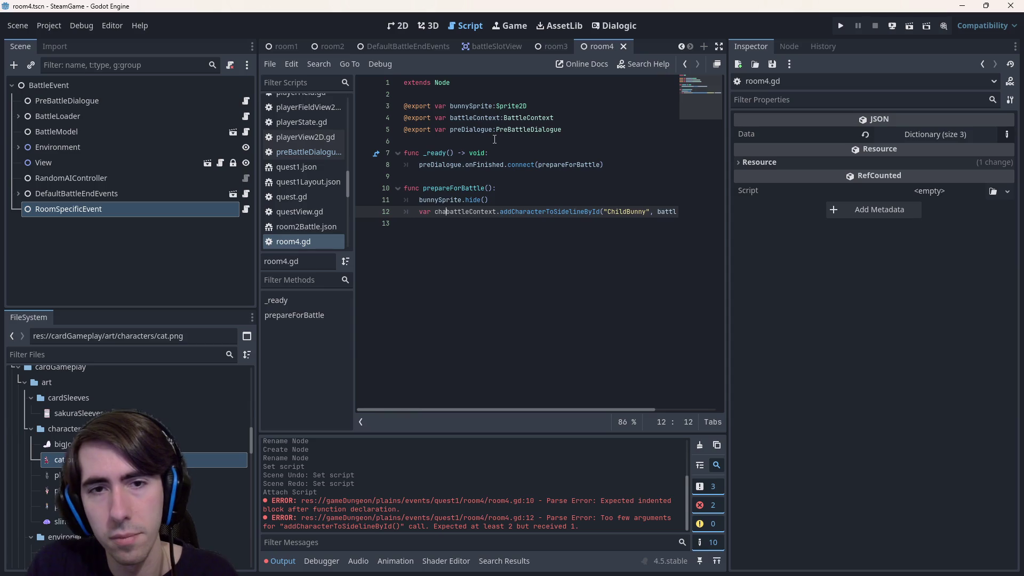
pyautogui.hotkey('ctrl', 's')
pyautogui.hotkey('ctrl', 'shift', 'Left')
pyautogui.hotkey('ctrl', 'shift', 'Left')
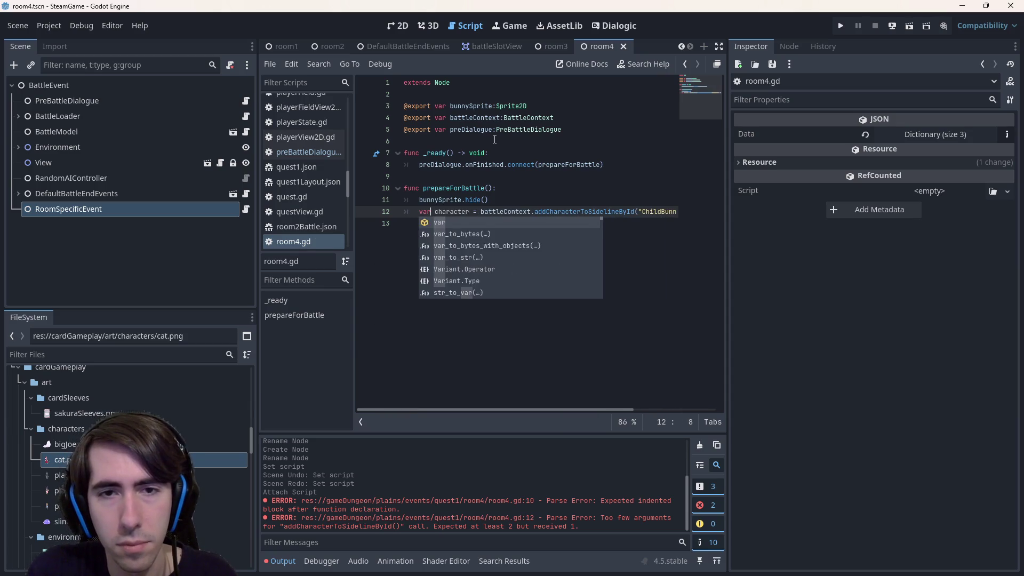
pyautogui.hotkey('ctrl', 'c')
pyautogui.press('Down')
pyautogui.hotkey('ctrl', 'v')
pyautogui.write('.set')
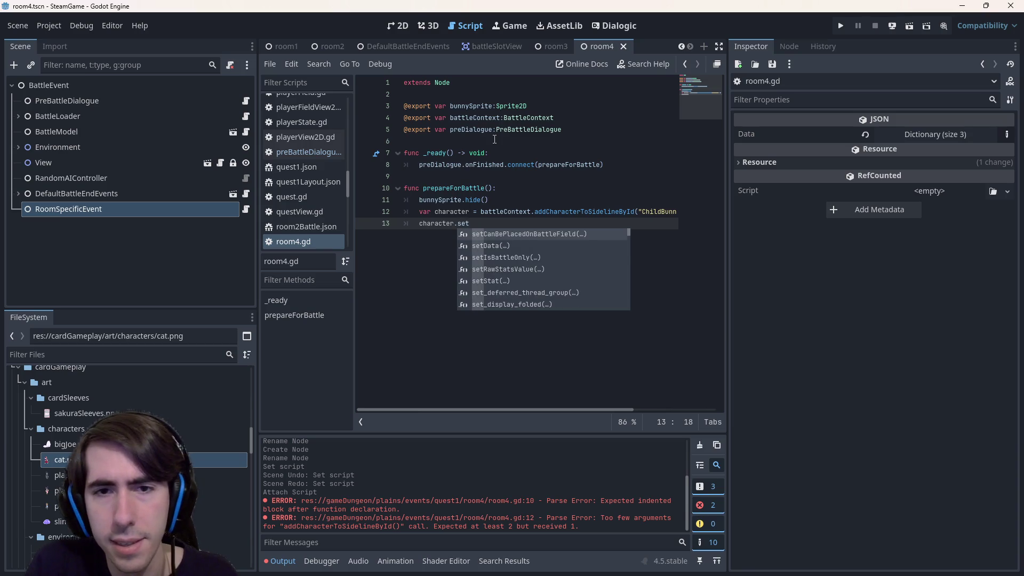
pyautogui.write('Hea')
pyautogui.press('BackSpace')
pyautogui.press('BackSpace')
pyautogui.press('BackSpace')
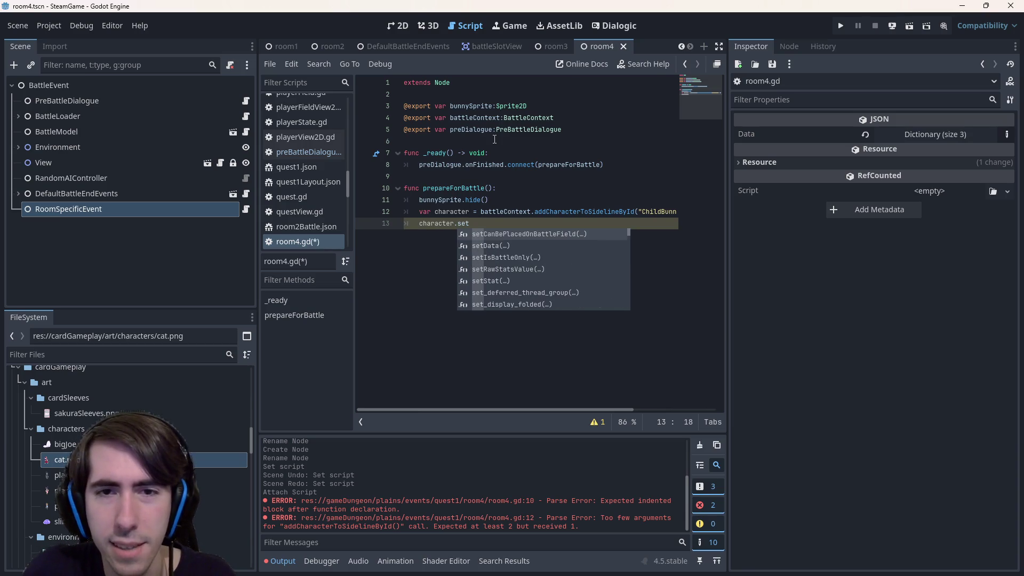
# Step: Type the character variable as BattleCharacter and save room4.gd
pyautogui.click(470, 212)
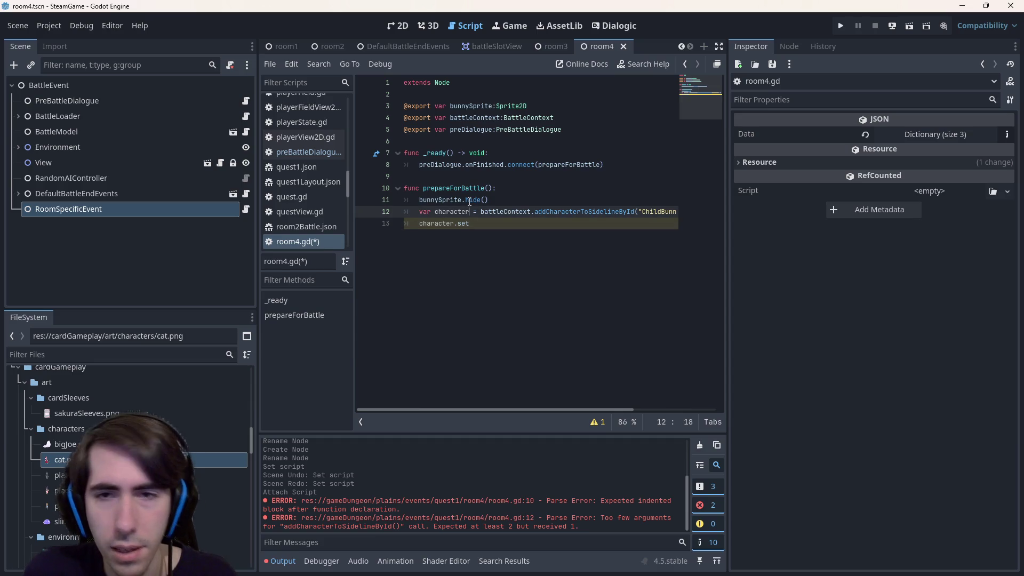
pyautogui.write(':Ba')
pyautogui.press('Return')
pyautogui.press('Down')
pyautogui.hotkey('ctrl', 's')
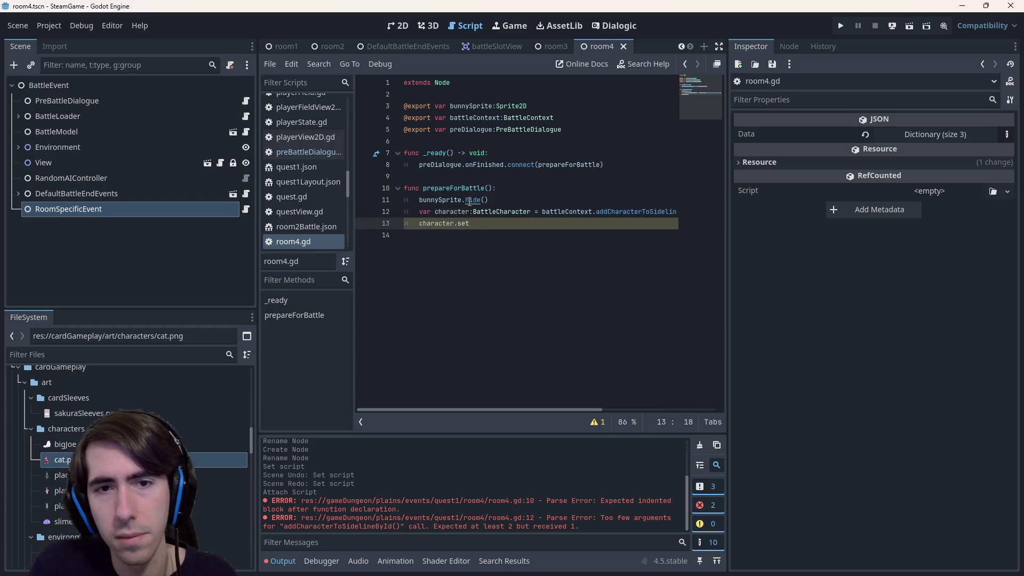
# Step: Complete line 13 as character.getHealth() and open getHealth's definition in battleCharacter.gd
pyautogui.write('set')
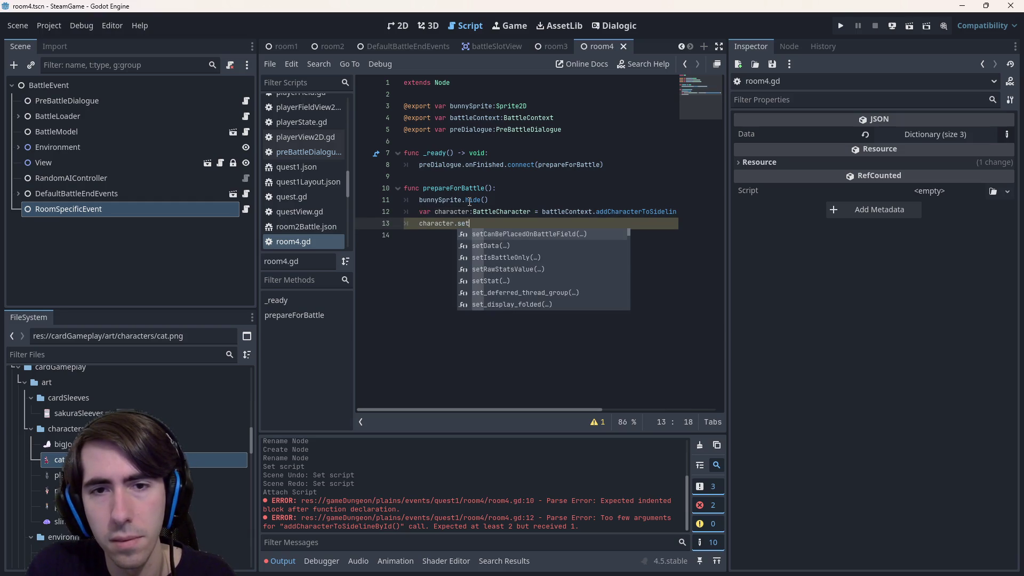
pyautogui.press('BackSpace')
pyautogui.press('BackSpace')
pyautogui.press('BackSpace')
pyautogui.write('healt')
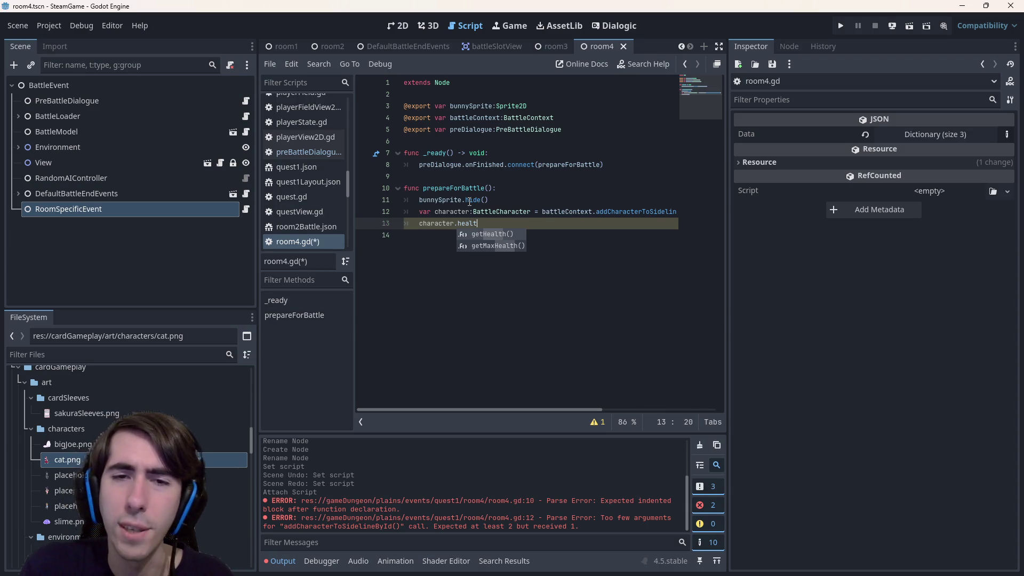
pyautogui.press('BackSpace')
pyautogui.press('BackSpace')
pyautogui.press('BackSpace')
pyautogui.write('set')
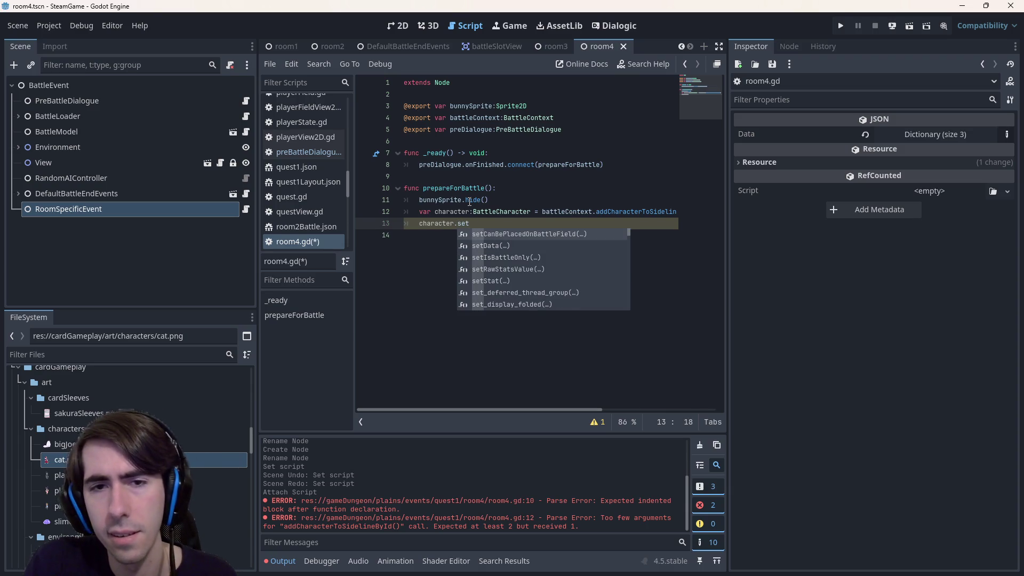
pyautogui.press('BackSpace')
pyautogui.press('BackSpace')
pyautogui.press('BackSpace')
pyautogui.write('get')
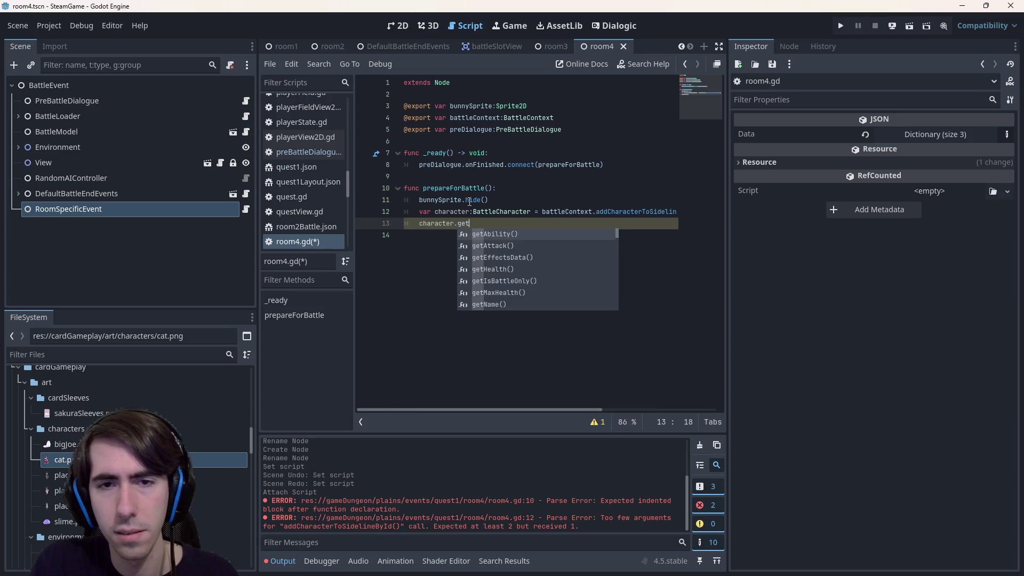
pyautogui.press('Return')
pyautogui.keyDown('ctrl'); pyautogui.click(474, 226); pyautogui.keyUp('ctrl')
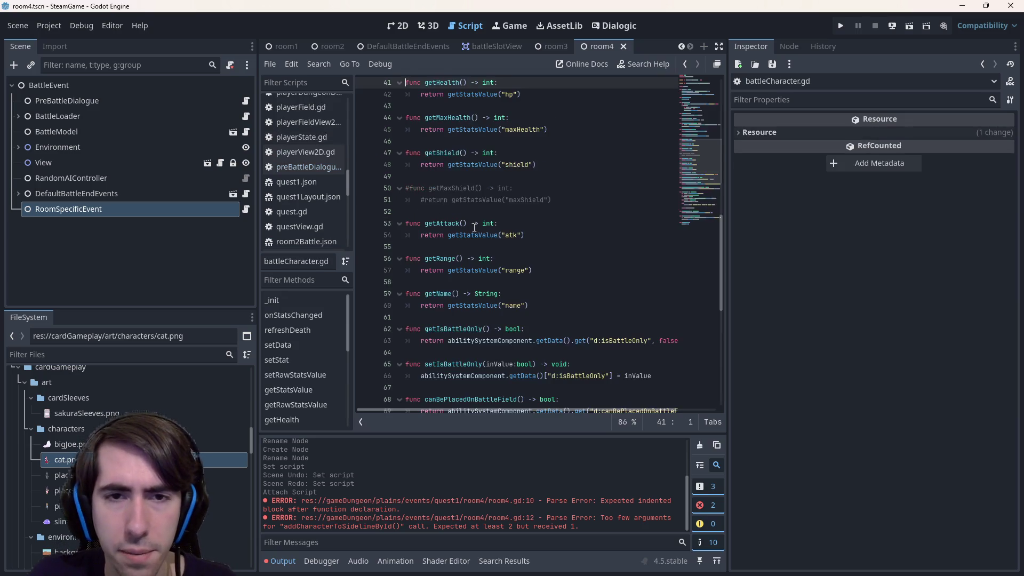
# Step: Paste a copy of getHealth below it and rename the copy to setHealth
pyautogui.scroll(2, 482, 199)
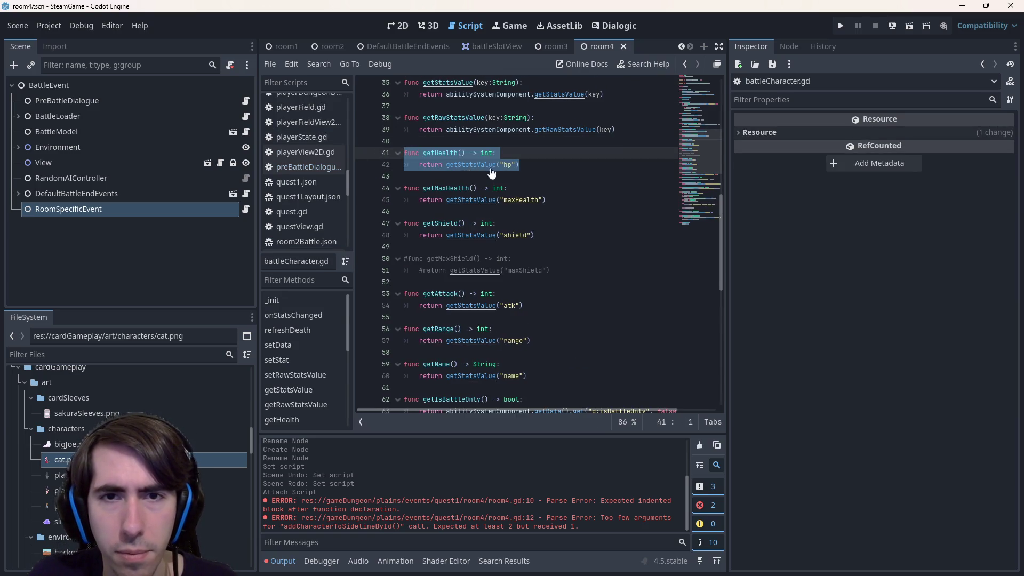
pyautogui.click(544, 175)
pyautogui.hotkey('ctrl', 'v')
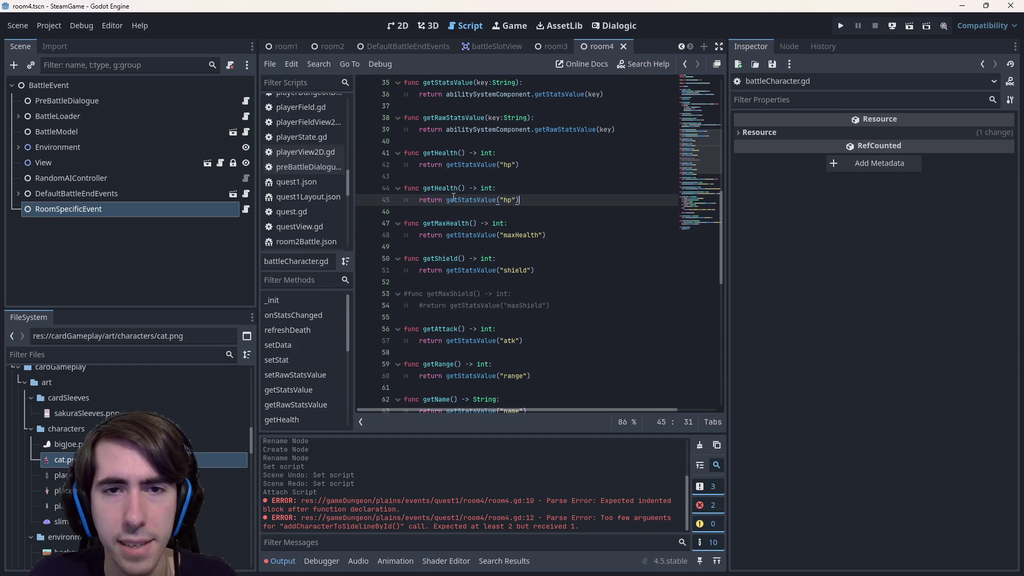
pyautogui.click(432, 190)
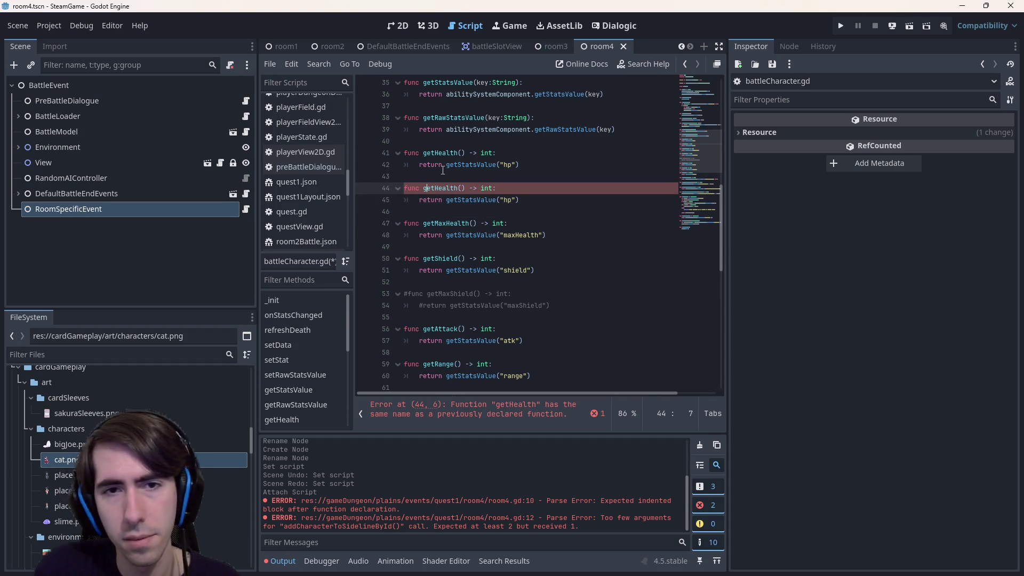
pyautogui.press('BackSpace')
pyautogui.write('s')
pyautogui.press('Down')
# Step: Give setHealth an inHealth:int parameter, dropping its return statement and int return type
pyautogui.press('Home')
pyautogui.press('Delete')
pyautogui.press('Delete')
pyautogui.press('Delete')
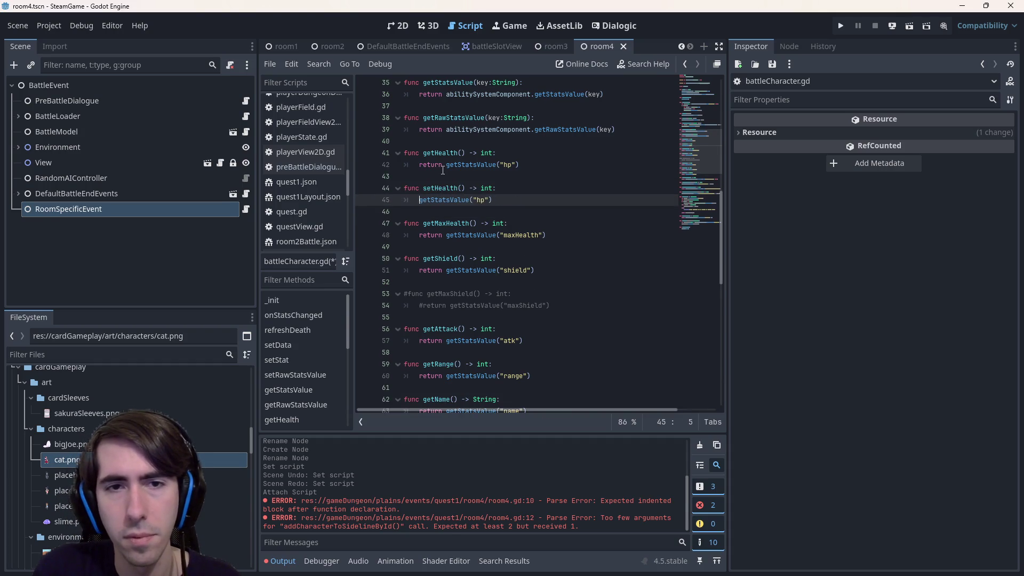
pyautogui.press('Up')
pyautogui.write('inH')
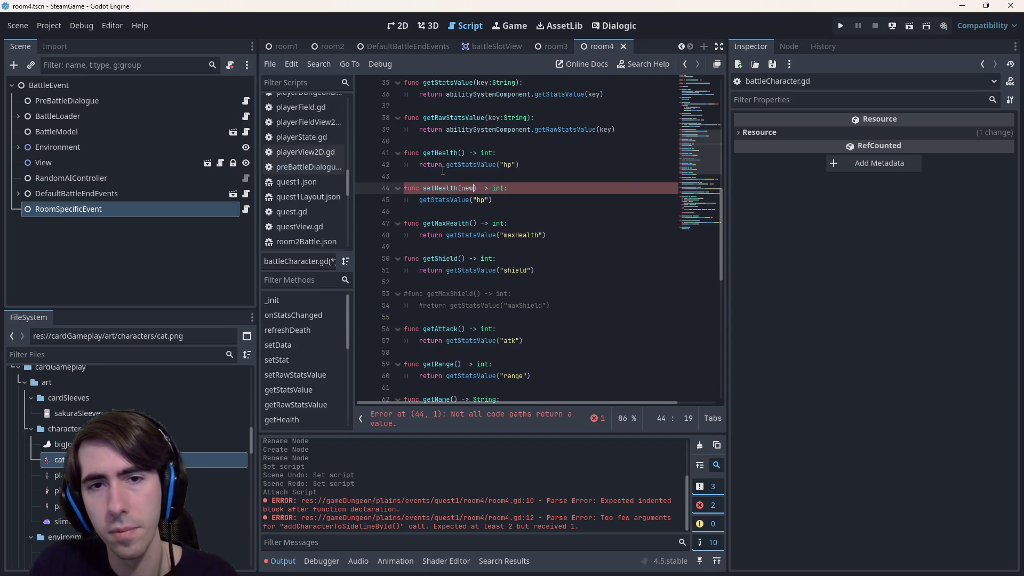
pyautogui.write('ealth:int')
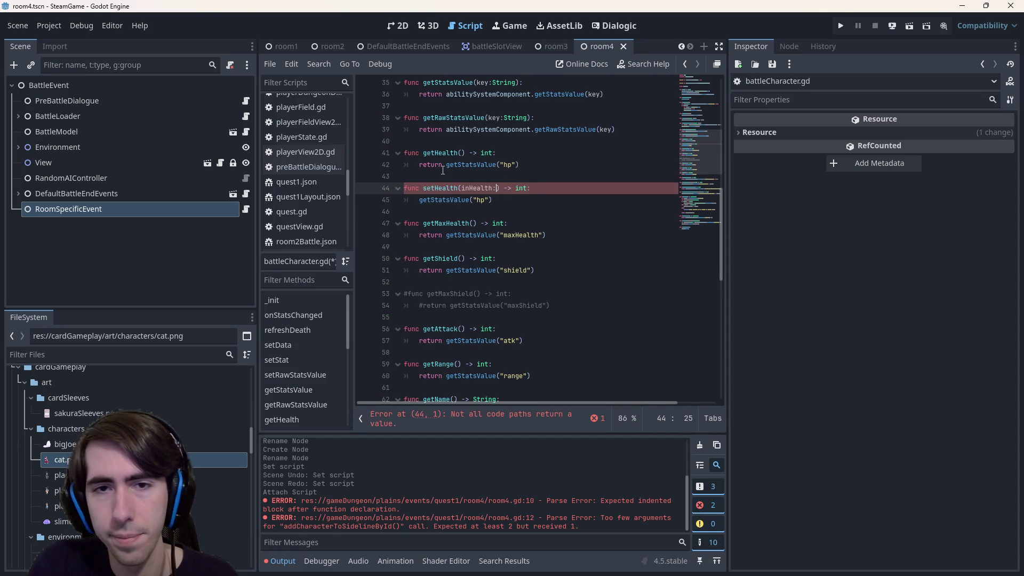
pyautogui.press('Right')
pyautogui.press('Right')
pyautogui.press('Right')
pyautogui.press('BackSpace')
pyautogui.press('BackSpace')
pyautogui.press('BackSpace')
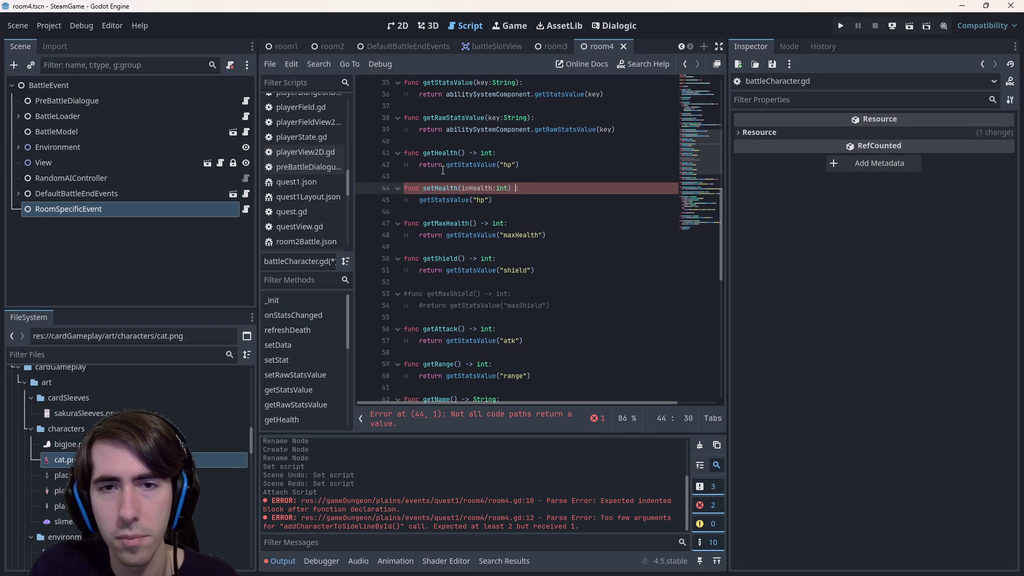
pyautogui.press('Down')
pyautogui.press('Left')
pyautogui.press('Left')
pyautogui.press('Left')
# Step: Make setHealth's body call setStatsValue("hp", inHealth)
pyautogui.hotkey('ctrl', 'shift', 'Right')
pyautogui.write('setStatsValue')
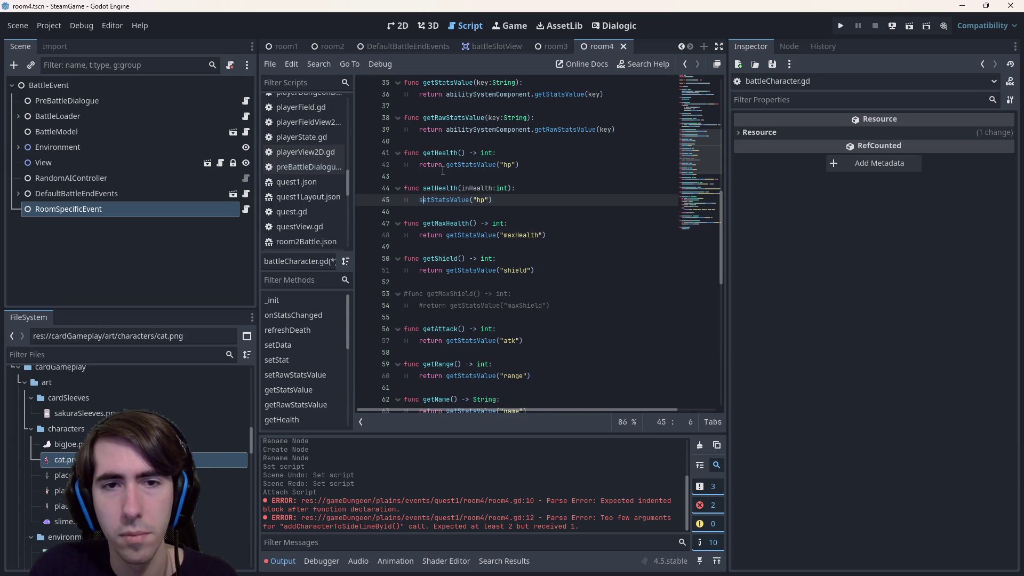
pyautogui.press('Right')
pyautogui.press('Right')
pyautogui.press('Right')
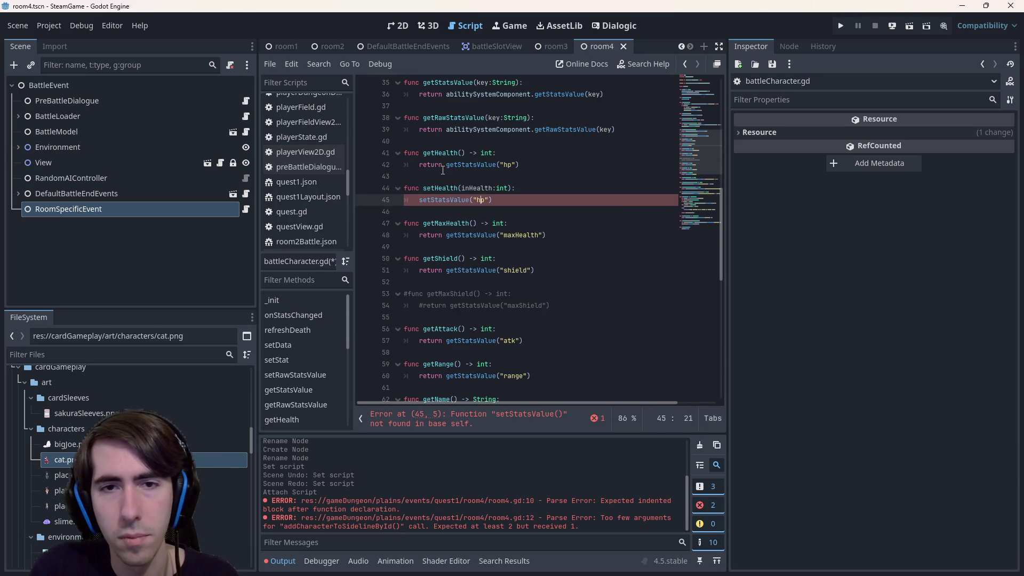
pyautogui.write(', inHlea')
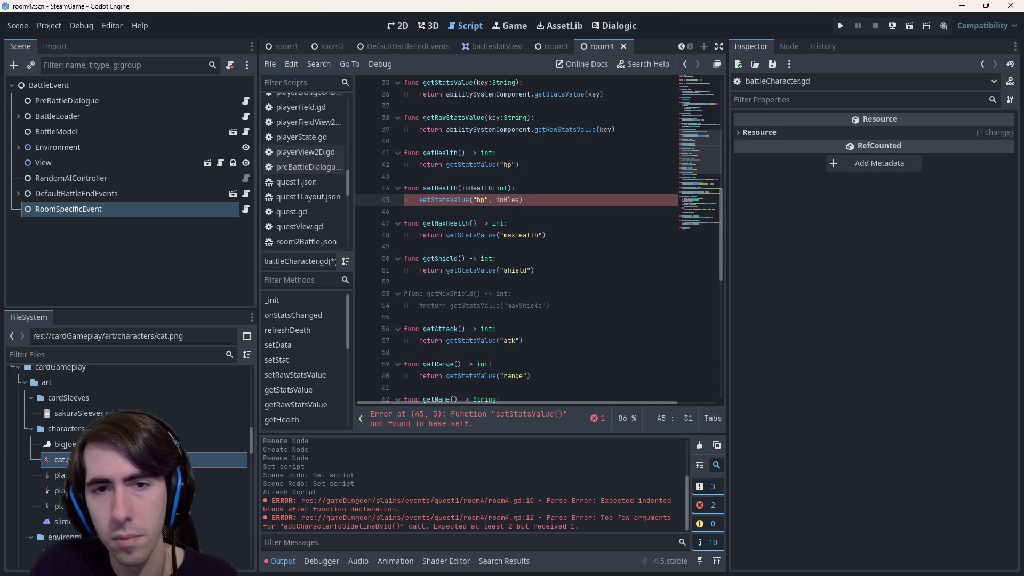
pyautogui.press('BackSpace')
pyautogui.press('BackSpace')
pyautogui.press('BackSpace')
pyautogui.write('ealth')
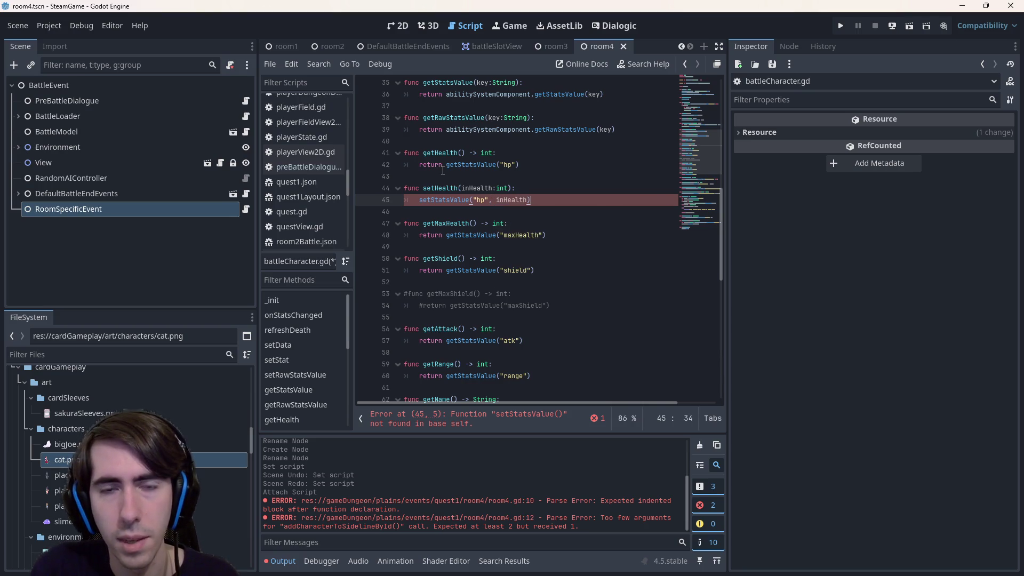
# Step: Add a new line in setHealth and autocomplete setRawStatsValue on it
pyautogui.press('Up')
pyautogui.press('End')
pyautogui.press('Return')
pyautogui.write('setStatH')
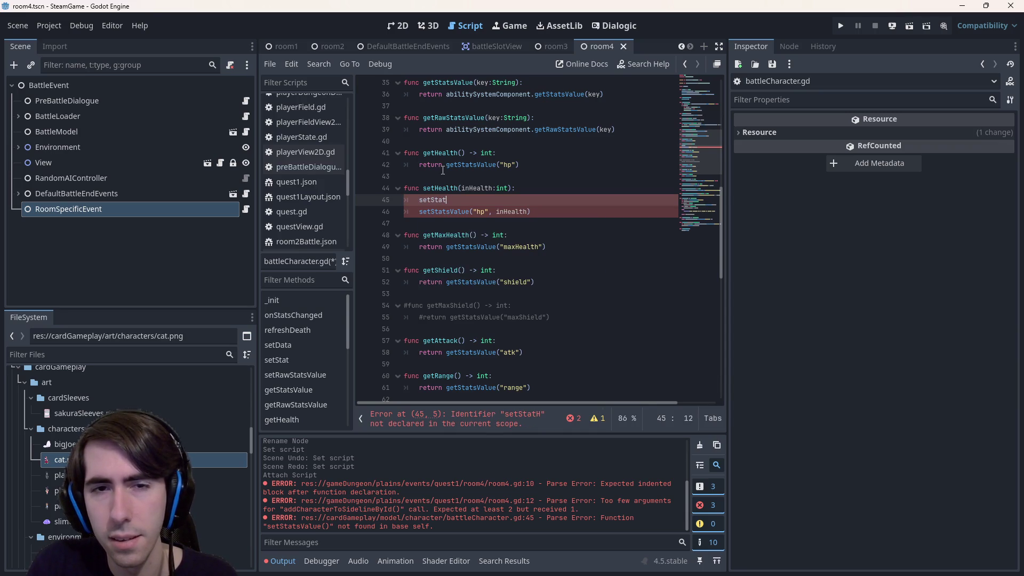
pyautogui.press('BackSpace')
pyautogui.press('BackSpace')
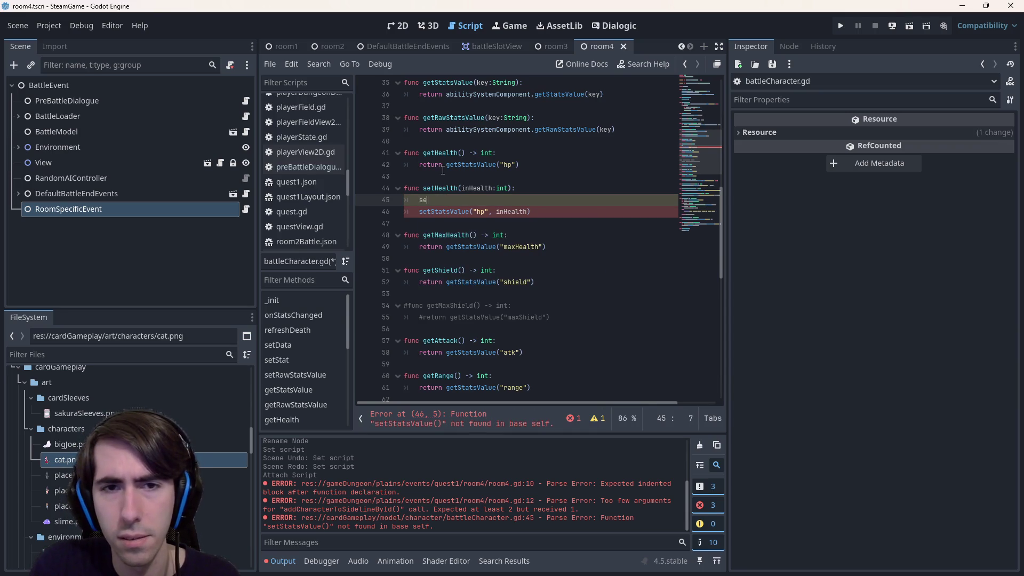
pyautogui.write('tStat')
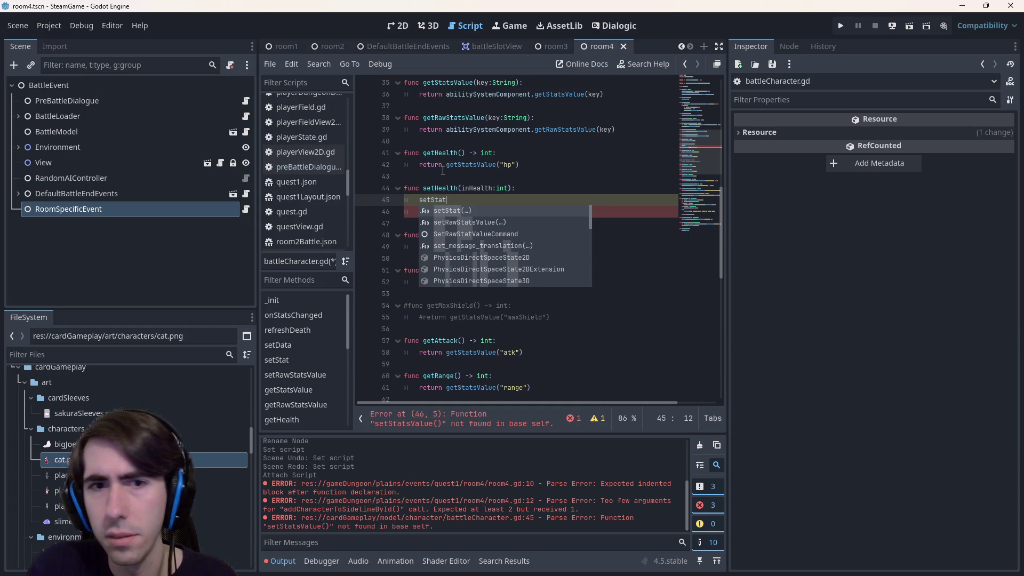
pyautogui.press('Down')
pyautogui.press('Return')
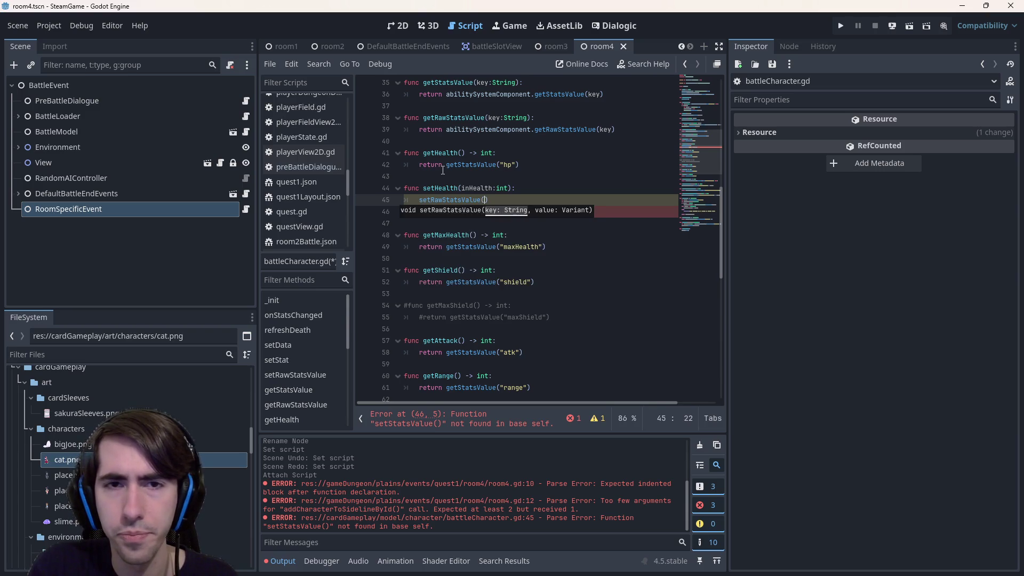
# Step: Replace setStatsValue with setRawStatsValue, delete the leftover line, and save battleCharacter.gd
pyautogui.doubleClick(453, 199)
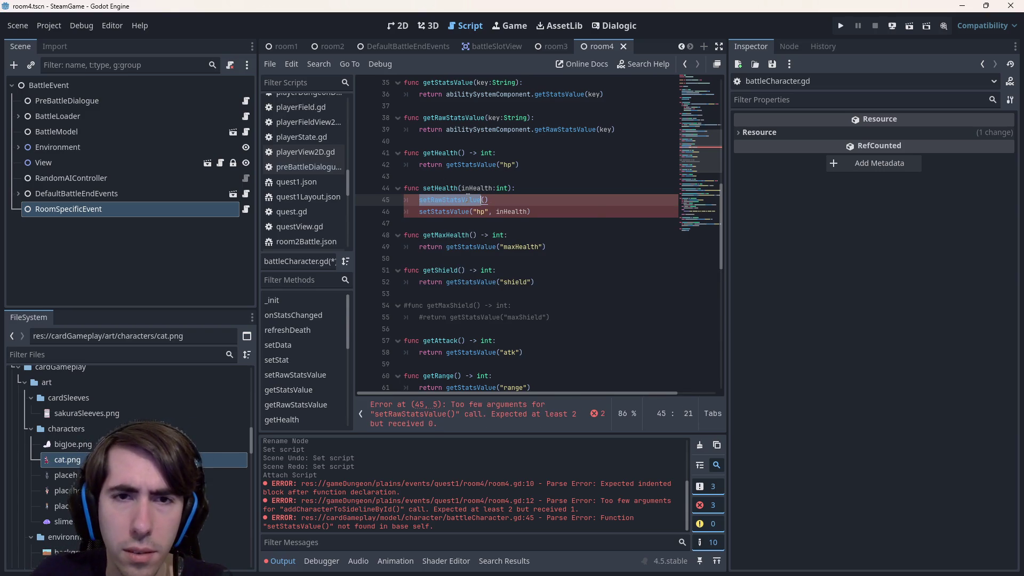
pyautogui.hotkey('ctrl', 'c')
pyautogui.doubleClick(446, 212)
pyautogui.hotkey('ctrl', 'v')
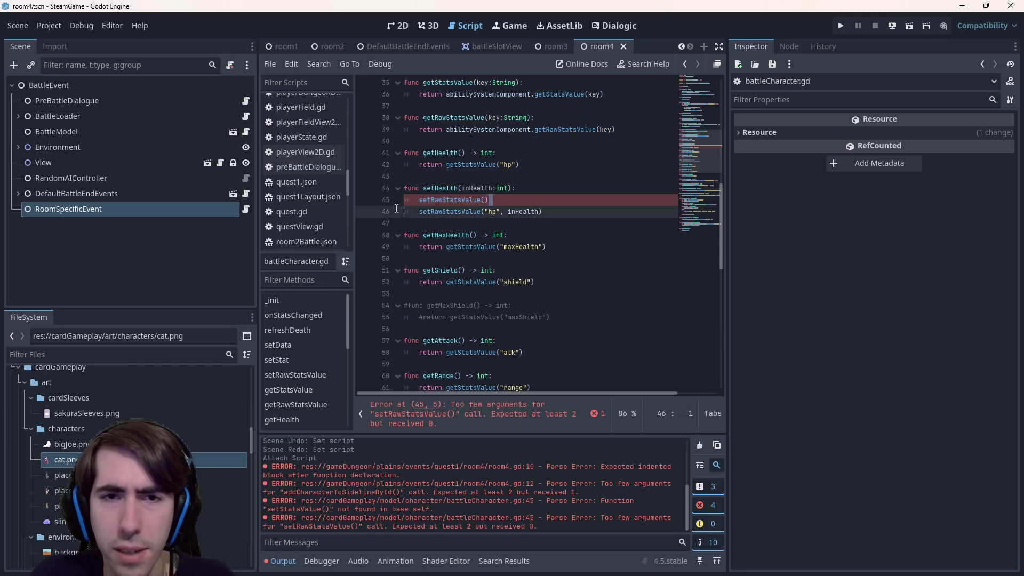
pyautogui.click(611, 191)
pyautogui.hotkey('shift', 'Down')
pyautogui.press('BackSpace')
pyautogui.hotkey('ctrl', 's')
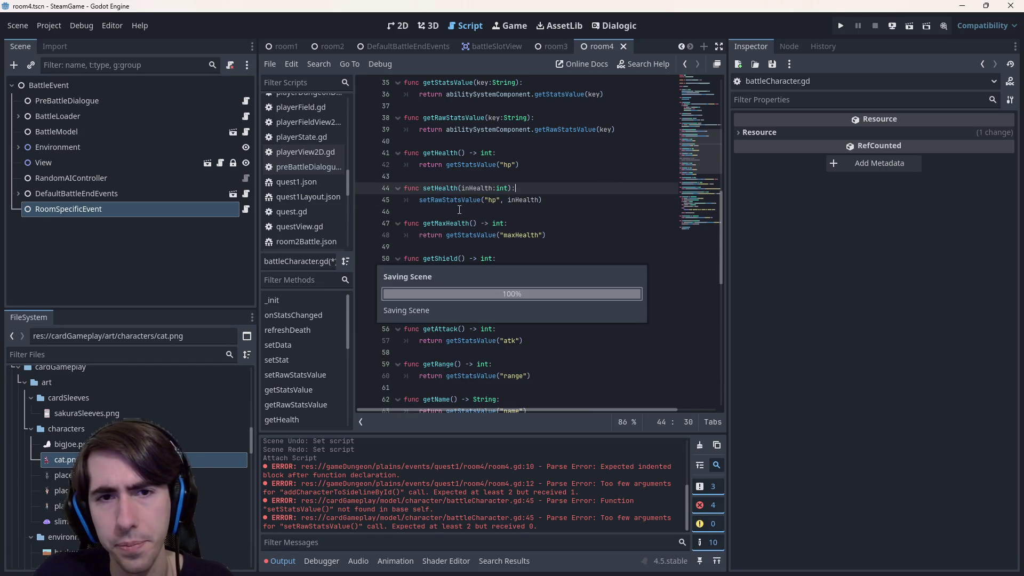
# Step: Open RoomSpecificEvent's room4.gd script after a glance at the room 4 scene
pyautogui.click(554, 201)
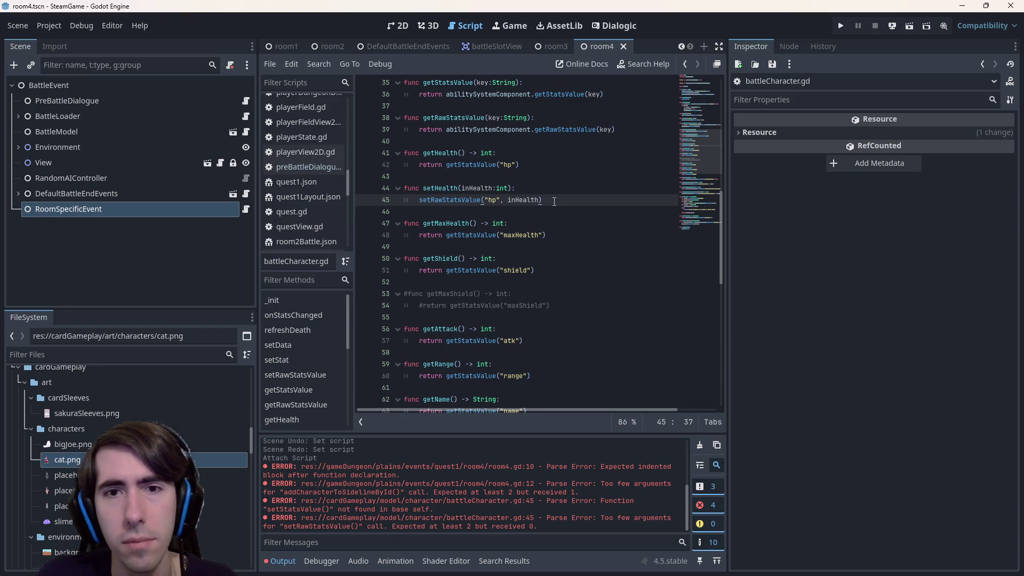
pyautogui.click(407, 21)
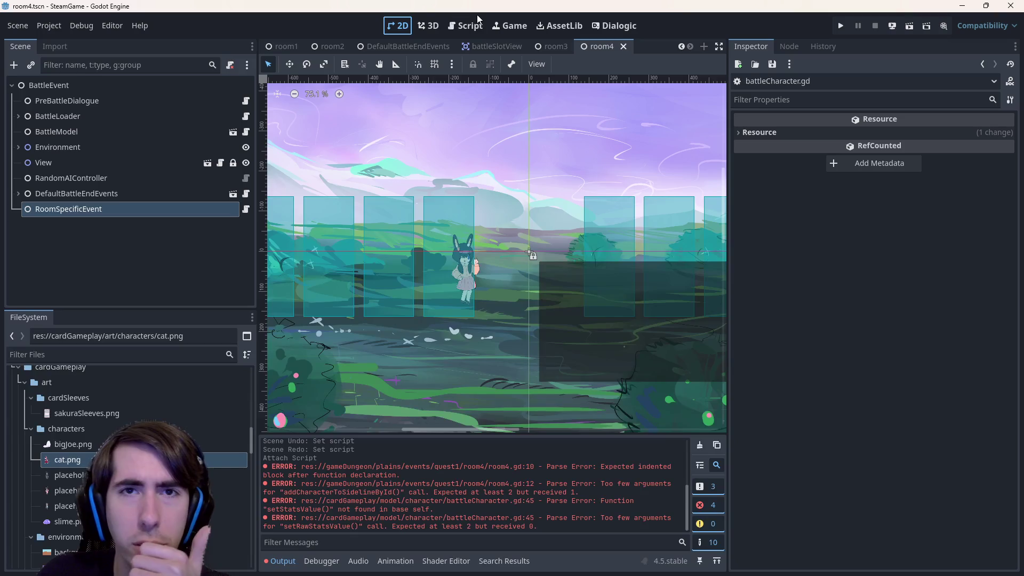
pyautogui.click(478, 33)
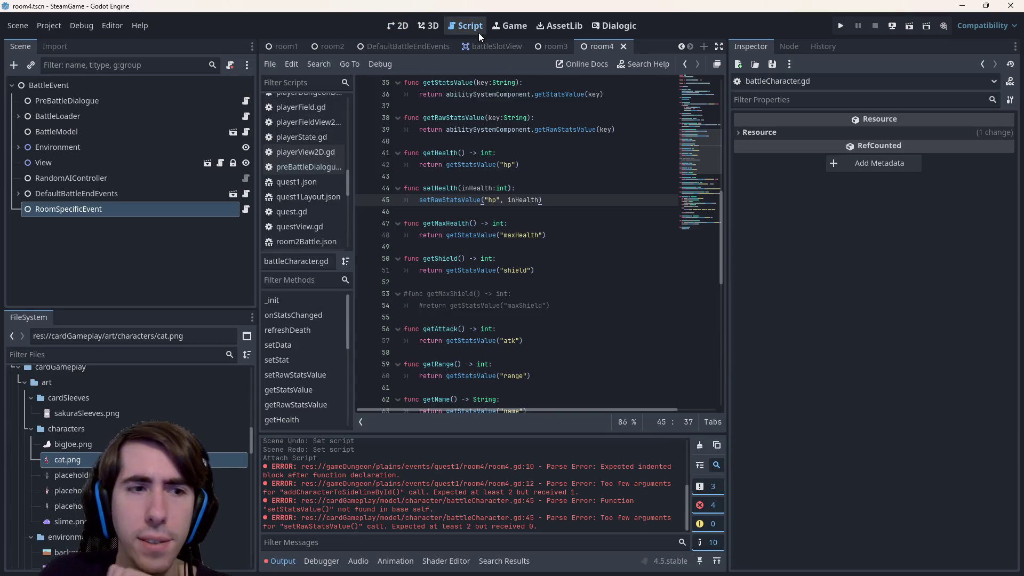
pyautogui.click(247, 210)
# Step: Replace line 13's getHealth call with character.setHealth(3)
pyautogui.click(511, 230)
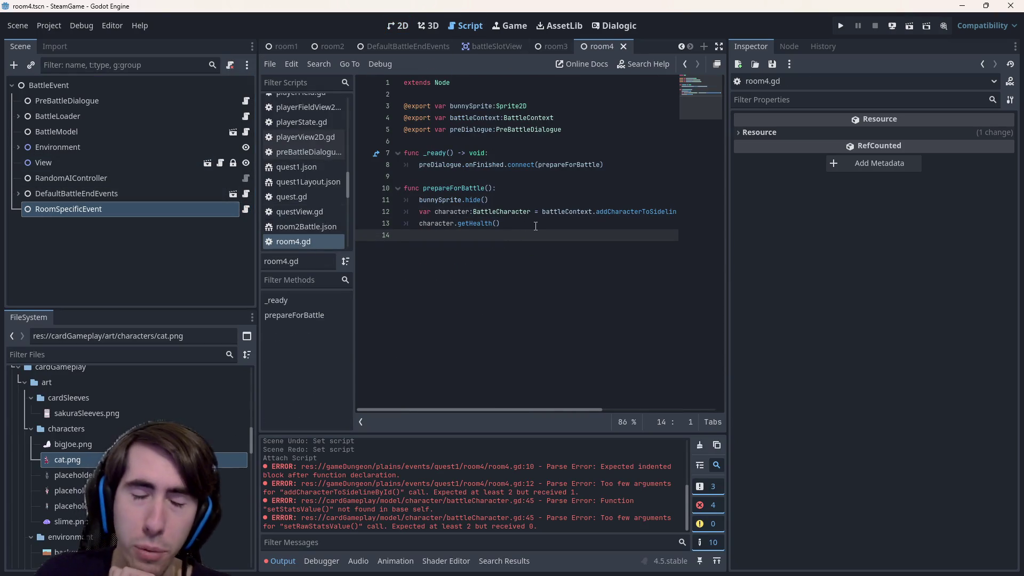
pyautogui.moveTo(535, 226); pyautogui.dragTo(403, 223)
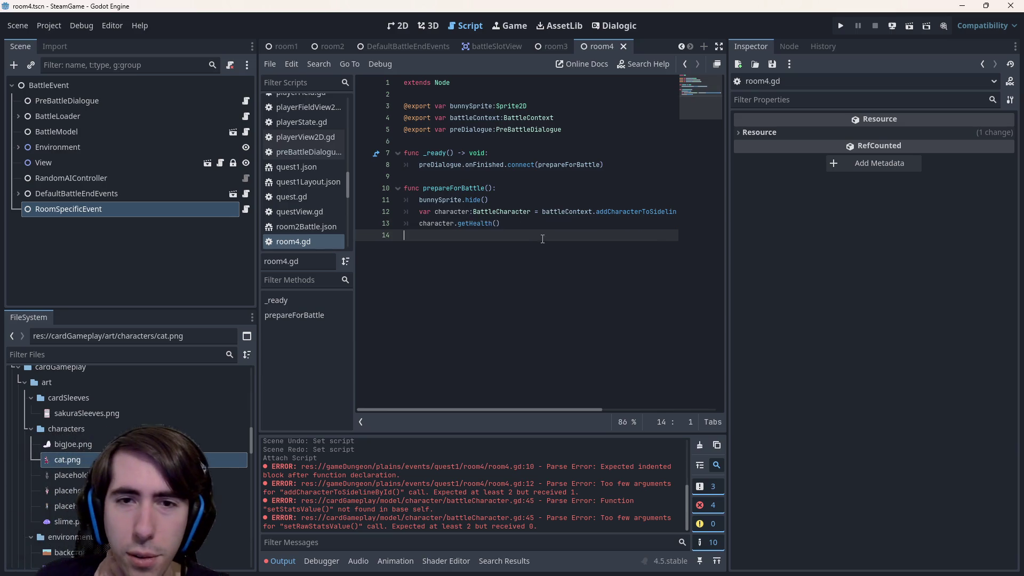
pyautogui.click(498, 224)
pyautogui.click(471, 212)
pyautogui.doubleClick(471, 212)
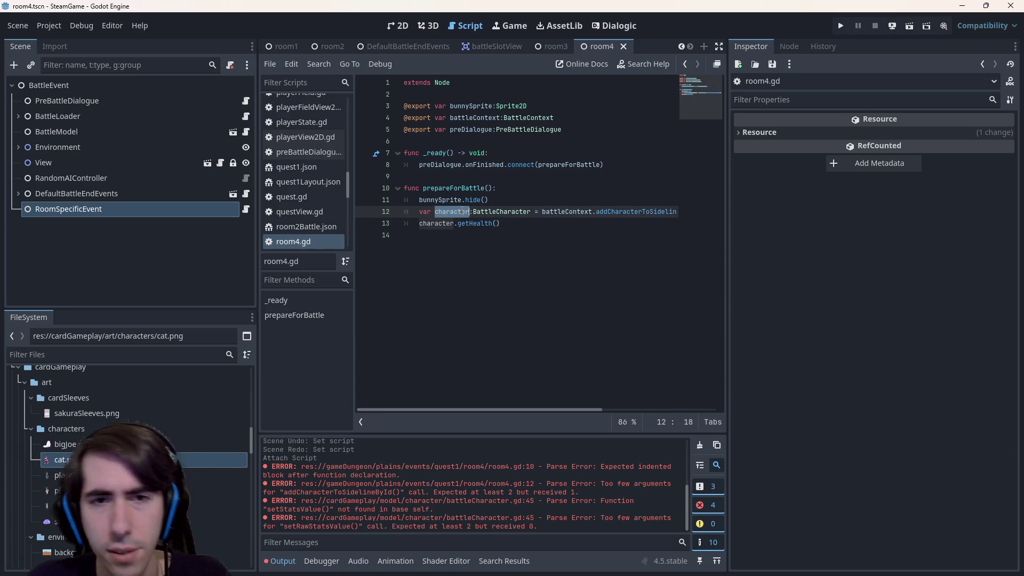
pyautogui.doubleClick(477, 223)
pyautogui.write('setHe')
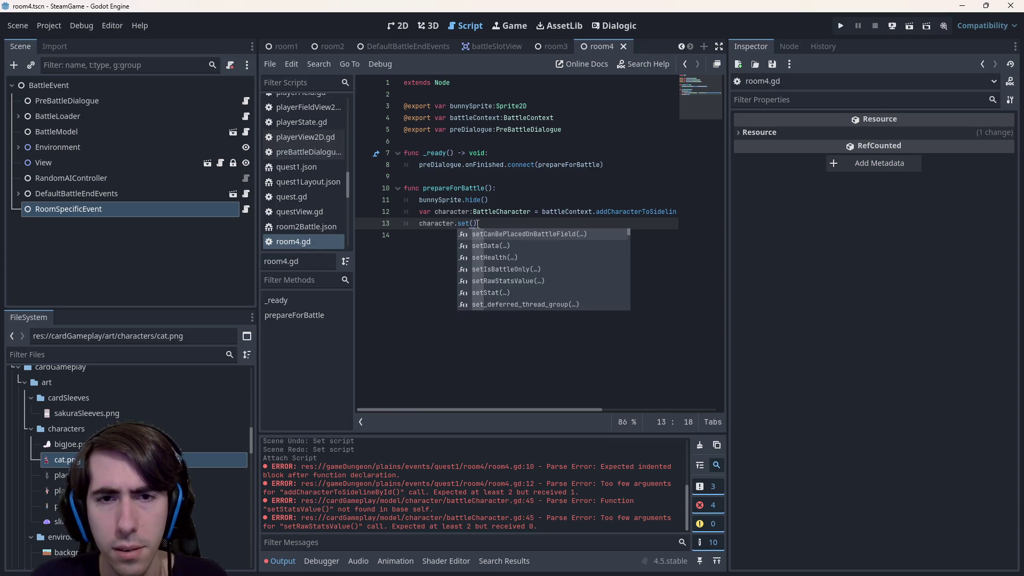
pyautogui.press('Return')
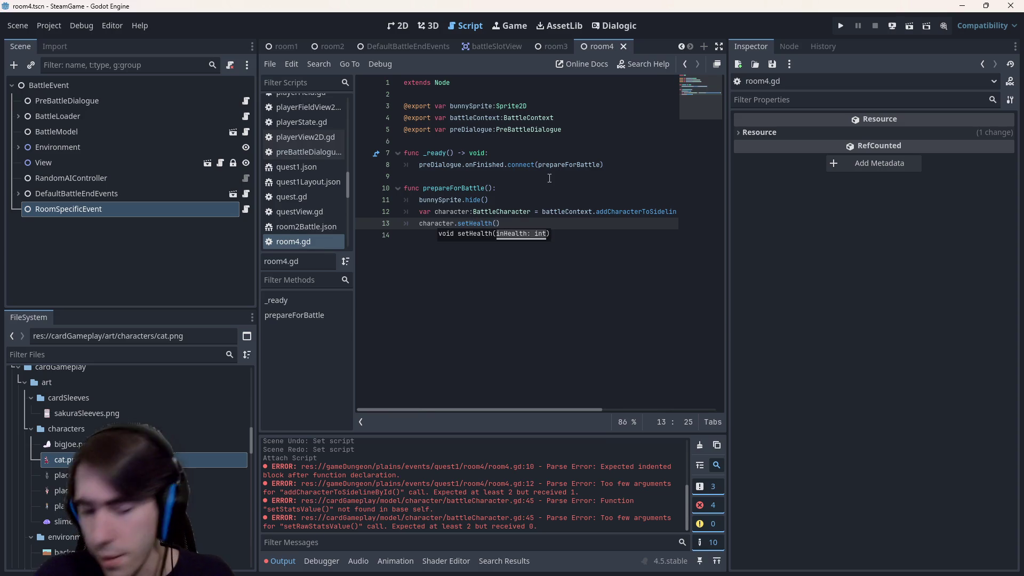
pyautogui.write('3')
pyautogui.click(525, 245)
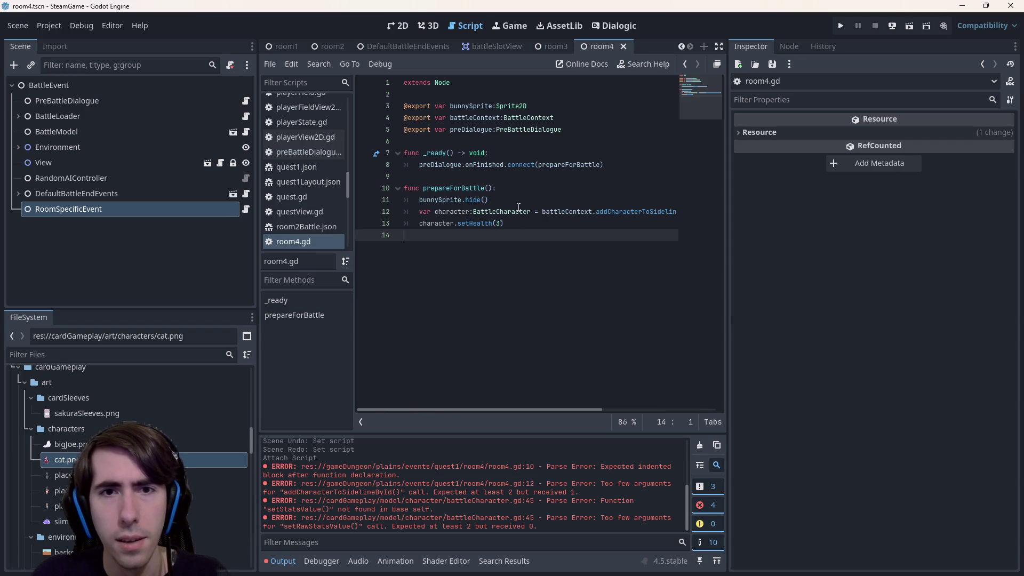
# Step: Run and stop a failed test of room 4, then select RoomSpecificEvent
pyautogui.click(914, 19)
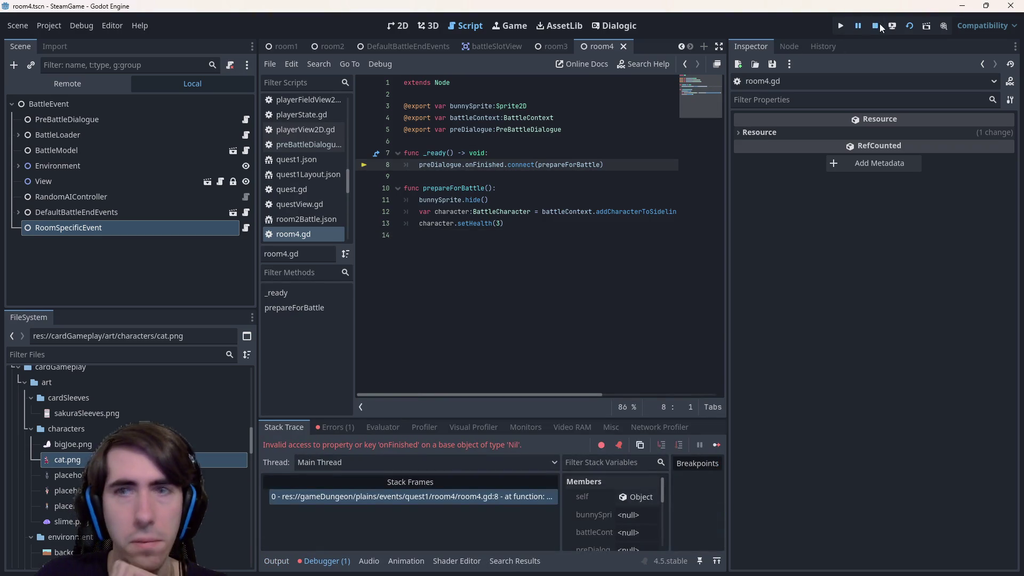
pyautogui.click(874, 26)
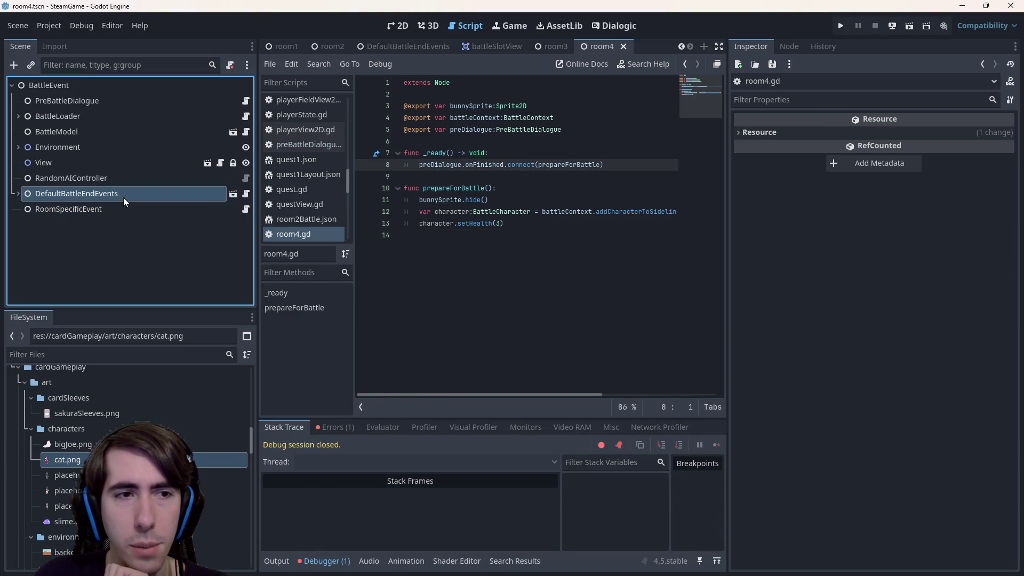
pyautogui.click(123, 210)
# Step: Assign BunnySprite to Bunny Sprite and BattleModel to Battle Context
pyautogui.click(937, 134)
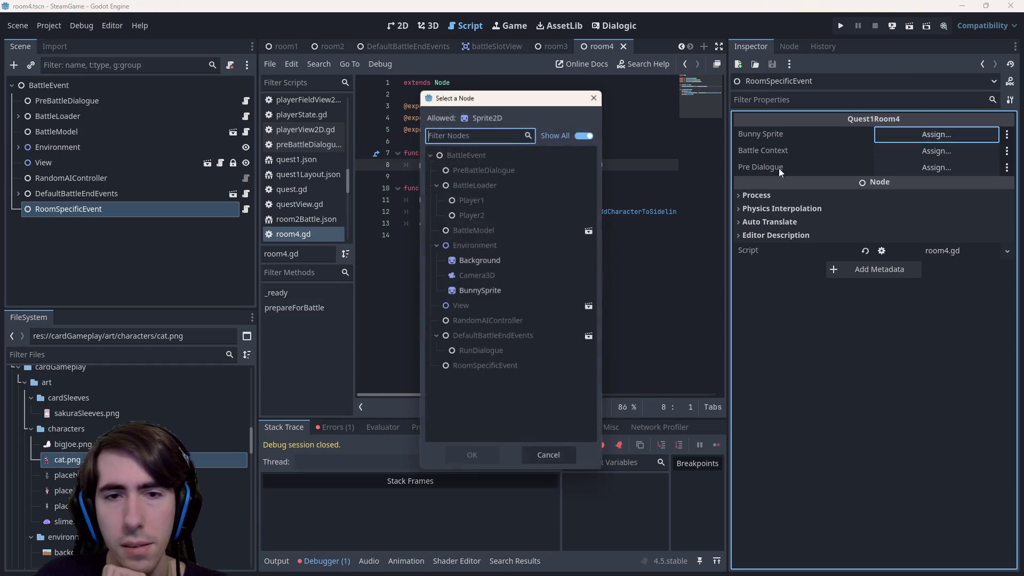
pyautogui.doubleClick(491, 285)
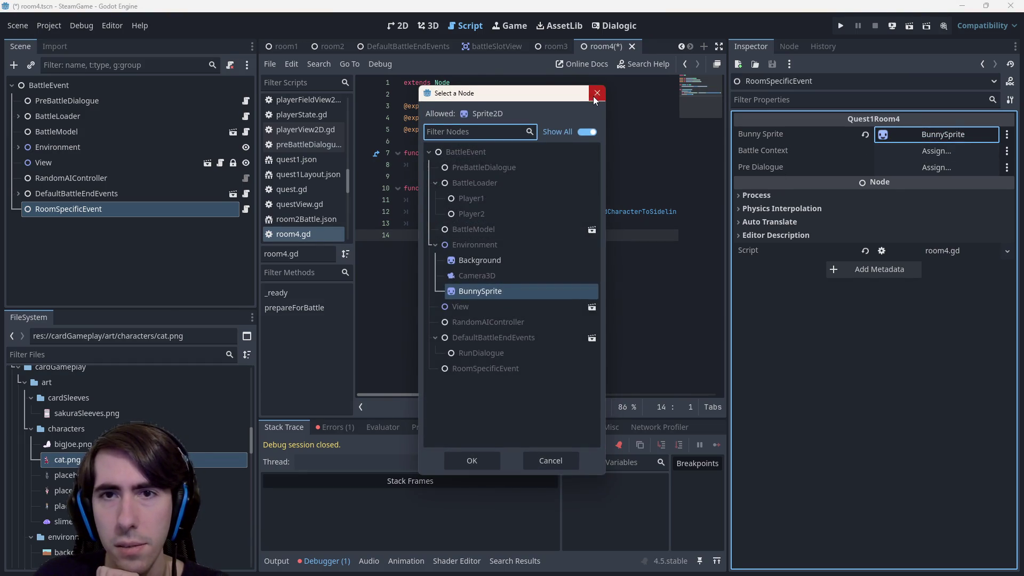
pyautogui.click(955, 151)
pyautogui.click(487, 230)
pyautogui.doubleClick(488, 232)
# Step: Assign PreBattleDialogue to Pre Dialogue and save the room 4 scene
pyautogui.click(959, 170)
pyautogui.doubleClick(511, 173)
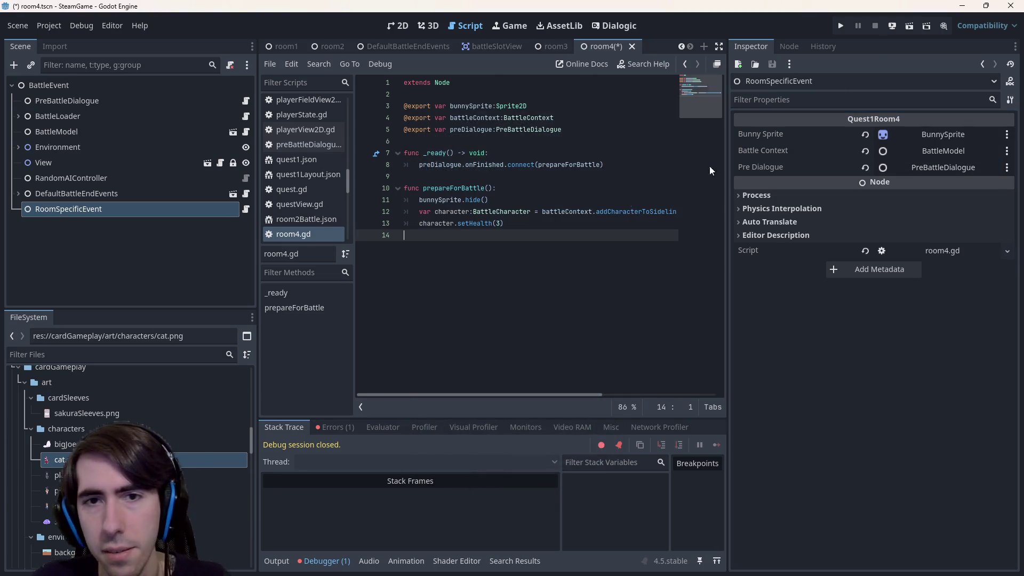
pyautogui.click(892, 27)
# Step: Playtest room 4 through the dialogue into battle, placing the fox girl left, then close
pyautogui.click(912, 27)
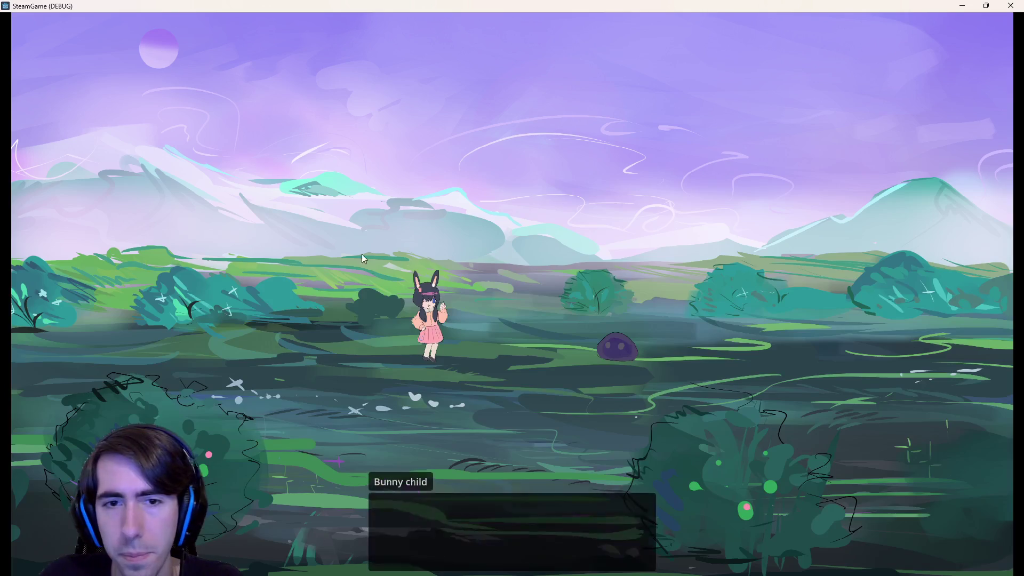
pyautogui.click(549, 309)
pyautogui.click(548, 308)
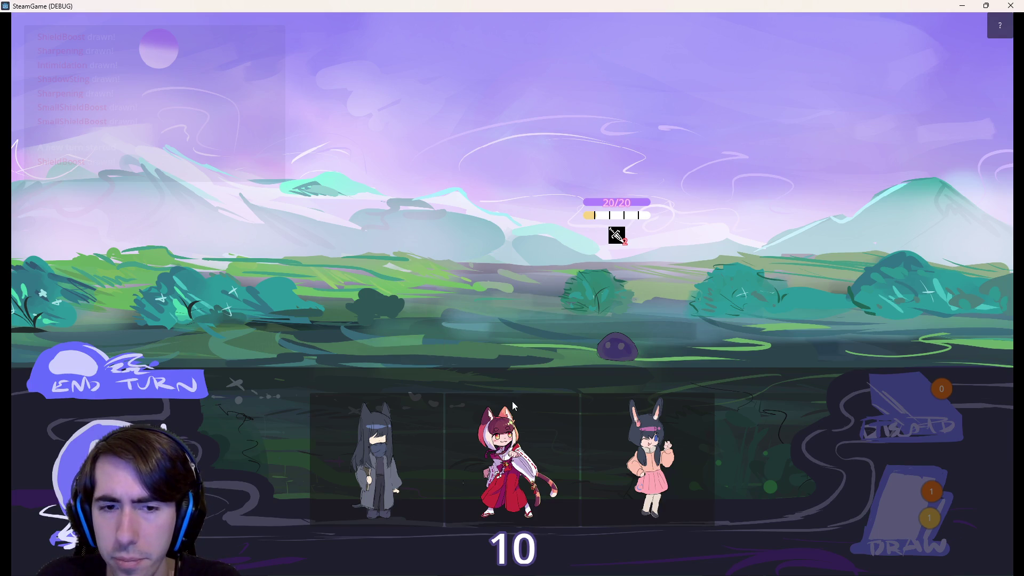
pyautogui.moveTo(388, 441)
pyautogui.mouseDown()
pyautogui.moveTo(640, 443)
pyautogui.moveTo(603, 471)
pyautogui.moveTo(604, 459)
pyautogui.moveTo(368, 320)
pyautogui.moveTo(411, 307)
pyautogui.mouseUp()
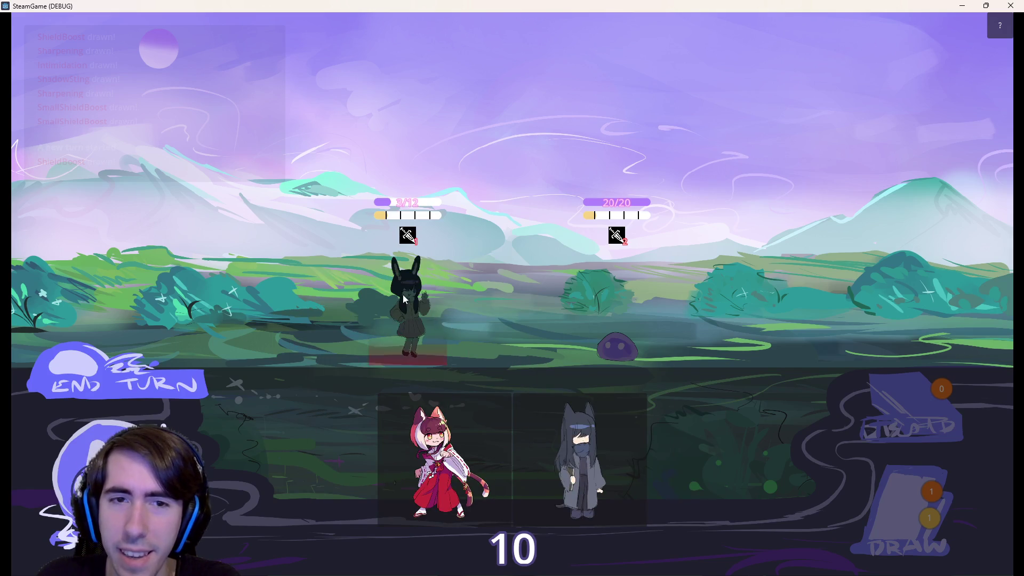
pyautogui.click(1011, 5)
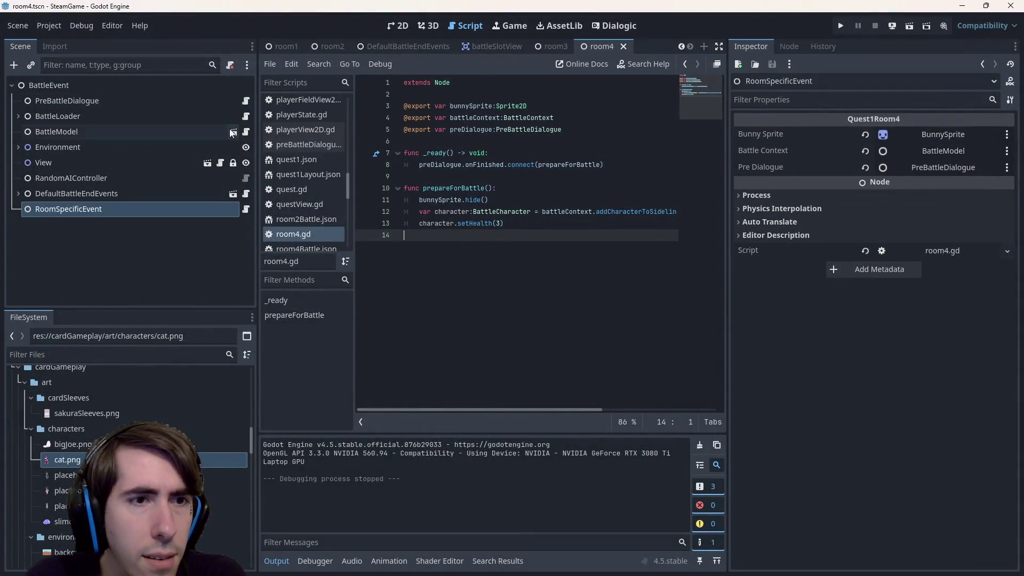
# Step: Open the PreBattleDialogue node's preBattleDialogue.gd script
pyautogui.click(227, 102)
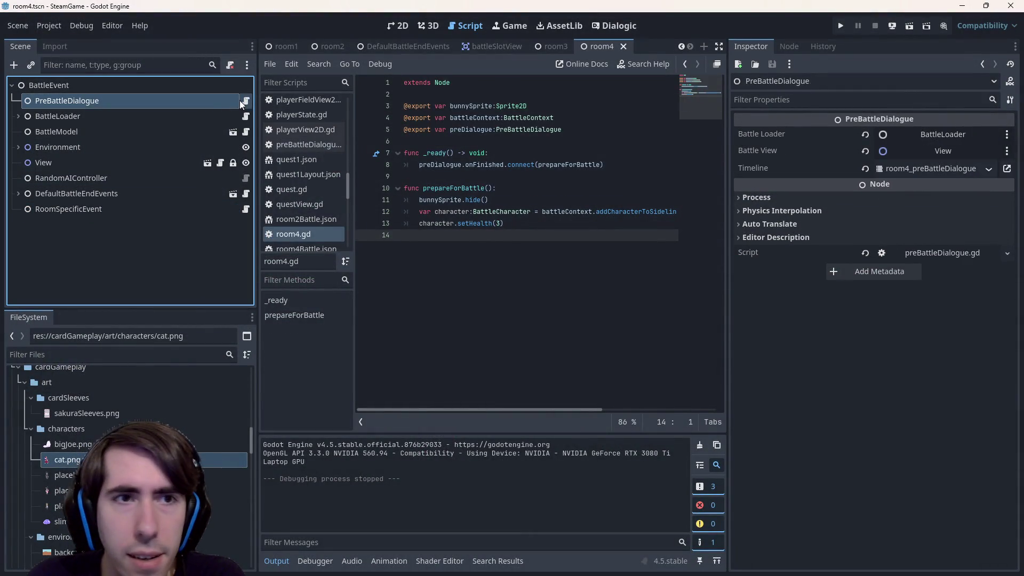
pyautogui.click(240, 100)
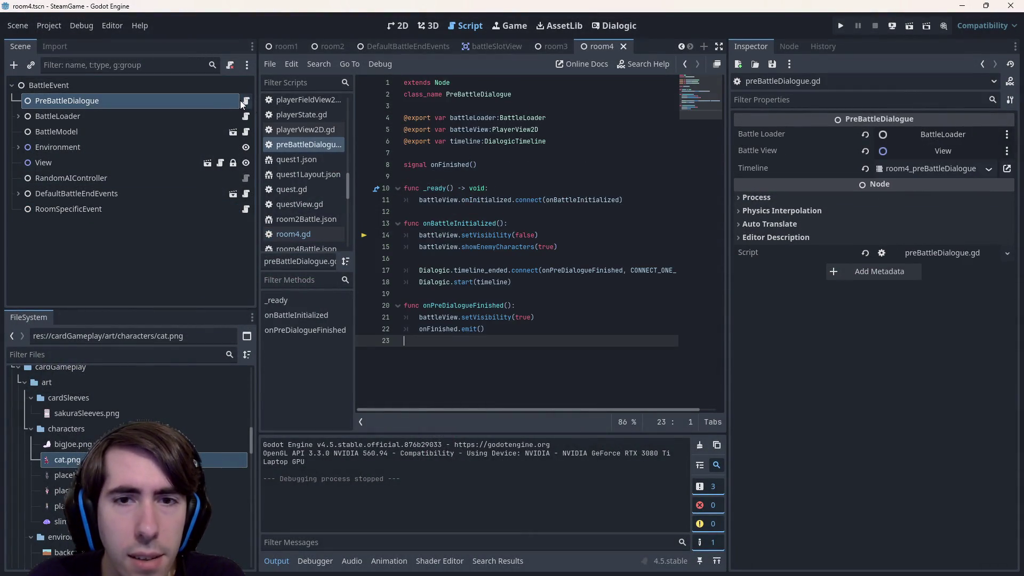
pyautogui.click(505, 319)
# Step: Playtest room 4 again, fielding nekomata, the bunny and the black cat, then close
pyautogui.click(912, 28)
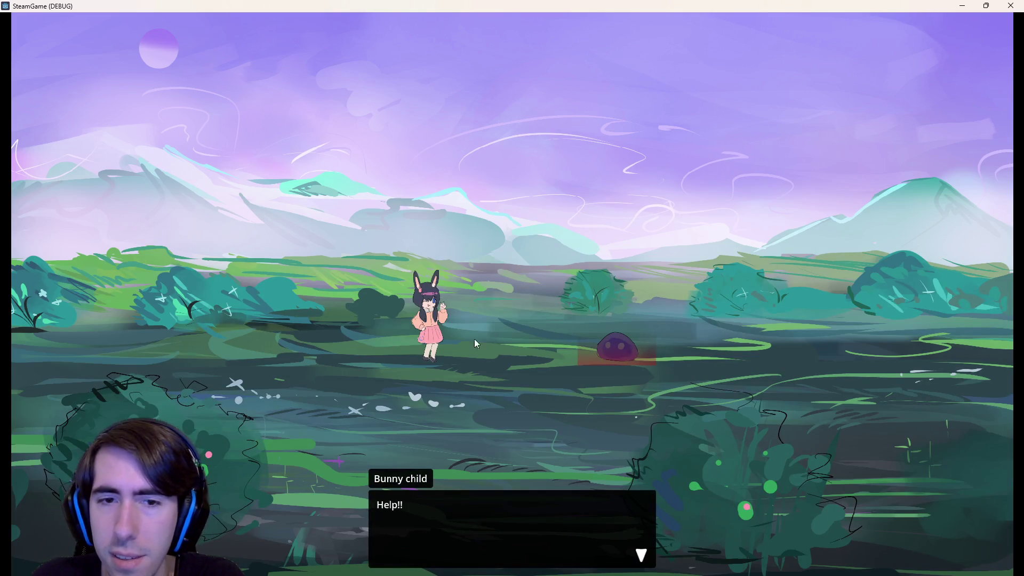
pyautogui.click(624, 371)
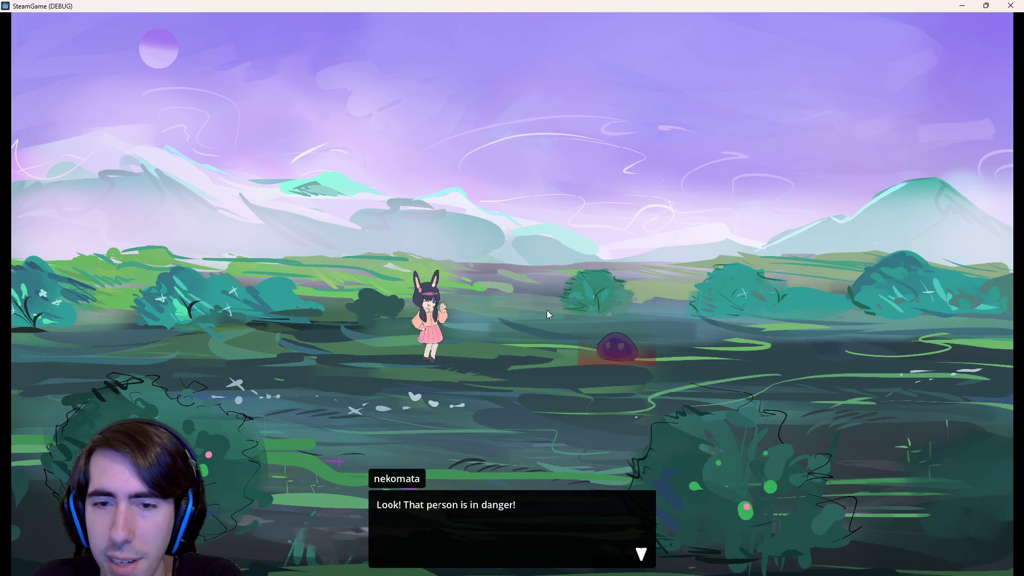
pyautogui.click(552, 352)
pyautogui.click(487, 359)
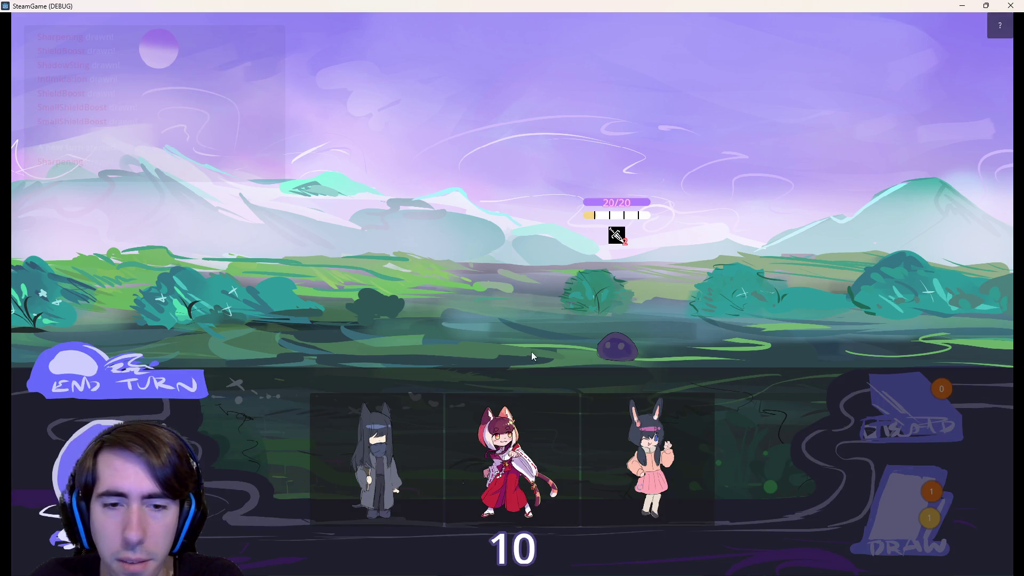
pyautogui.moveTo(376, 459)
pyautogui.mouseDown()
pyautogui.moveTo(331, 371)
pyautogui.moveTo(306, 509)
pyautogui.moveTo(580, 459)
pyautogui.mouseUp()
pyautogui.moveTo(406, 368); pyautogui.dragTo(408, 328)
pyautogui.moveTo(448, 464)
pyautogui.mouseDown()
pyautogui.moveTo(350, 390)
pyautogui.moveTo(332, 328)
pyautogui.mouseUp()
pyautogui.moveTo(545, 491); pyautogui.dragTo(266, 327)
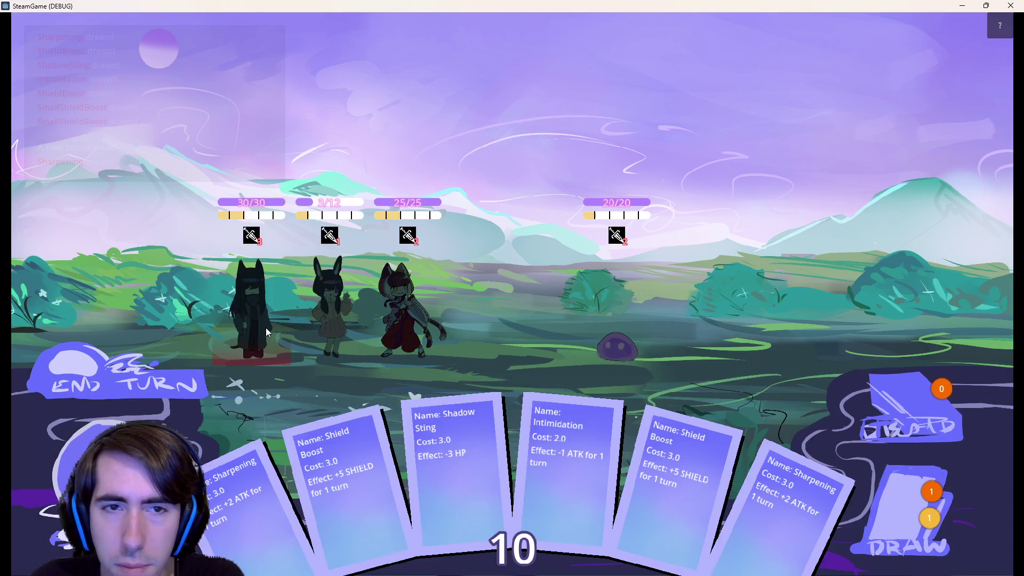
pyautogui.click(1011, 5)
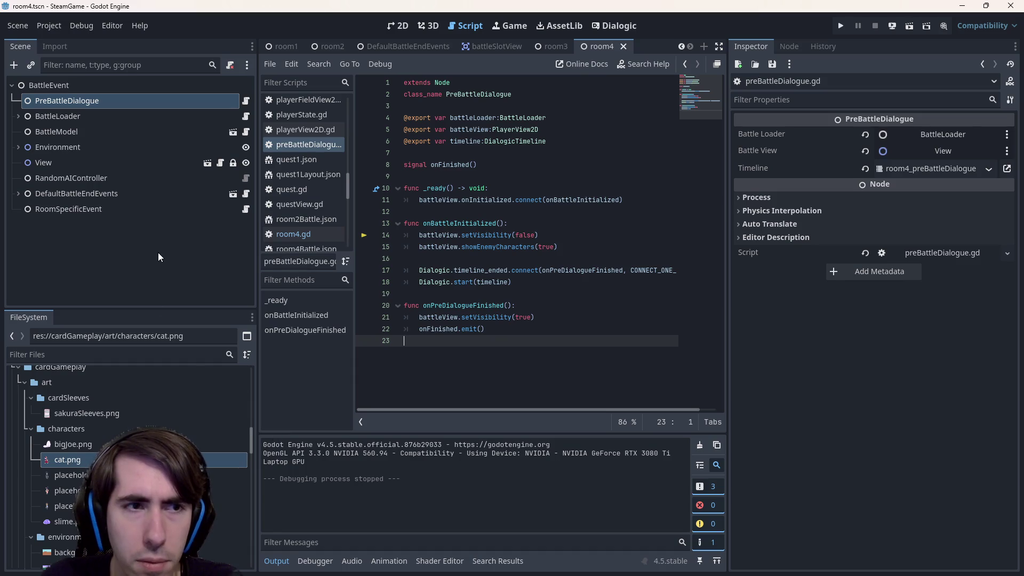
# Step: Open room4_postBattleDialogue and add a Text event spoken by bunnyChild
pyautogui.scroll(-10, 128, 464)
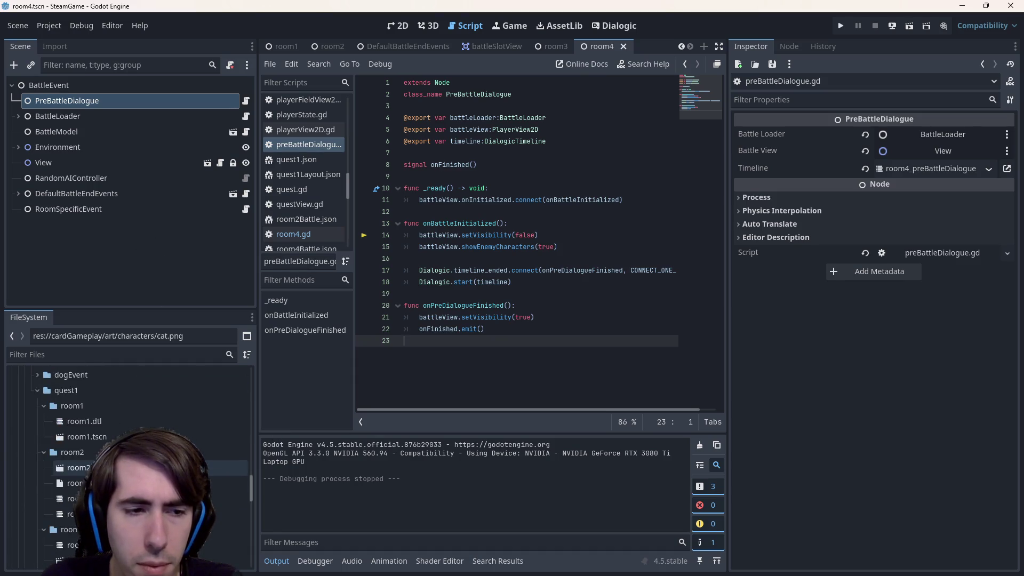
pyautogui.doubleClick(160, 488)
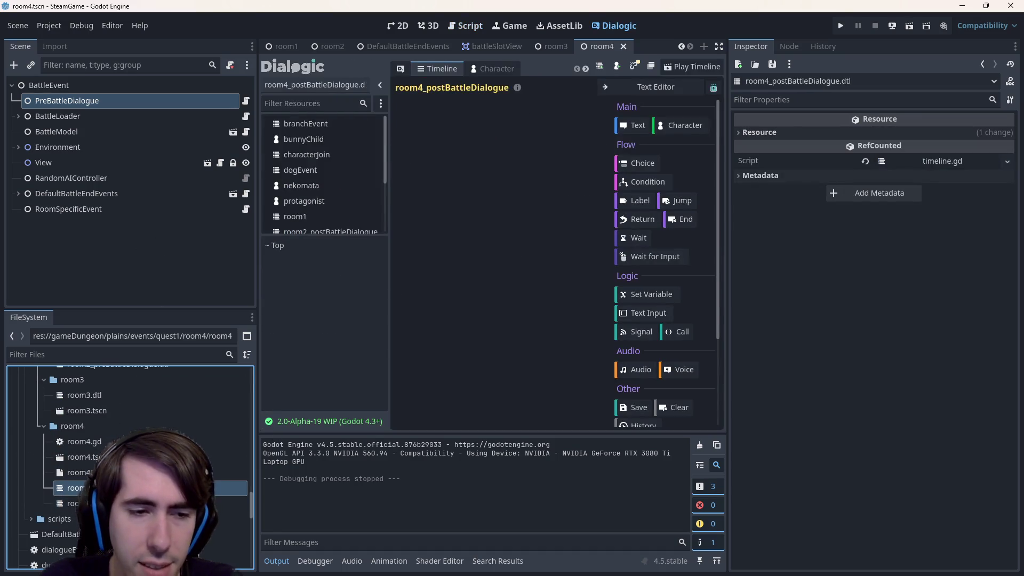
pyautogui.click(633, 125)
pyautogui.click(464, 113)
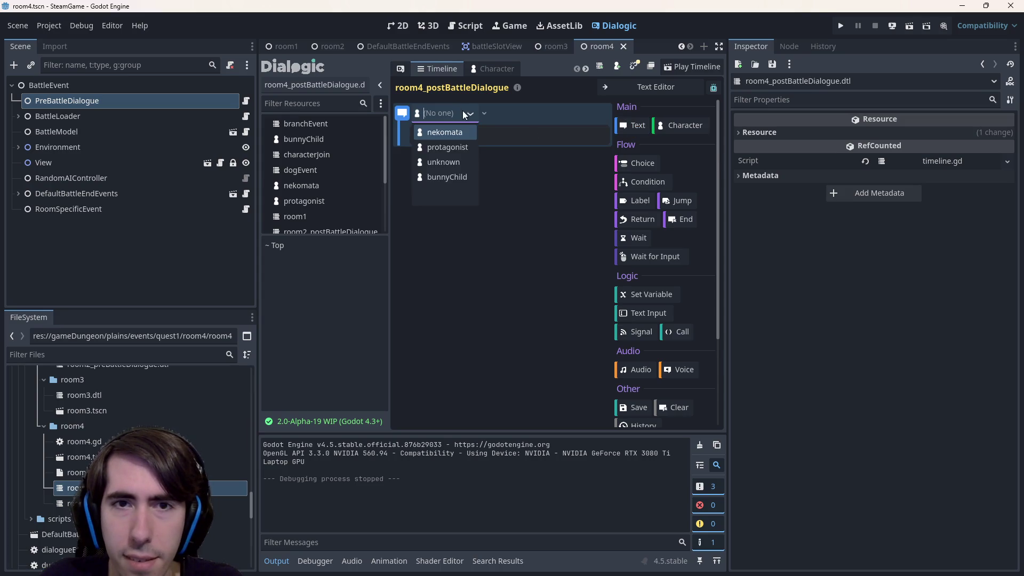
pyautogui.click(449, 178)
# Step: Add a Join bunnyChild event above it and write the line 'Thank you for saving me!!'
pyautogui.click(686, 125)
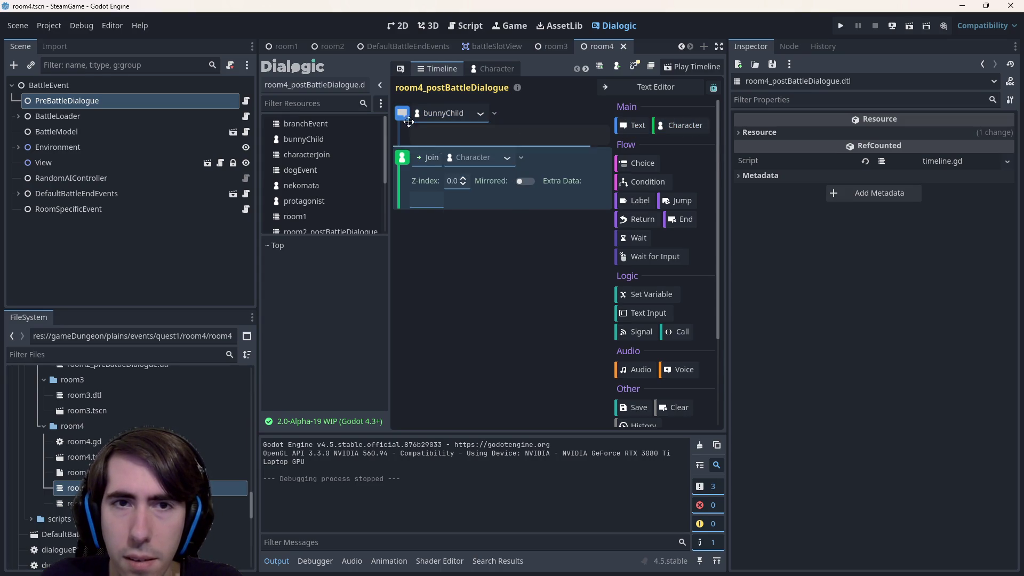
pyautogui.moveTo(409, 149); pyautogui.dragTo(437, 126)
pyautogui.click(464, 113)
pyautogui.click(472, 181)
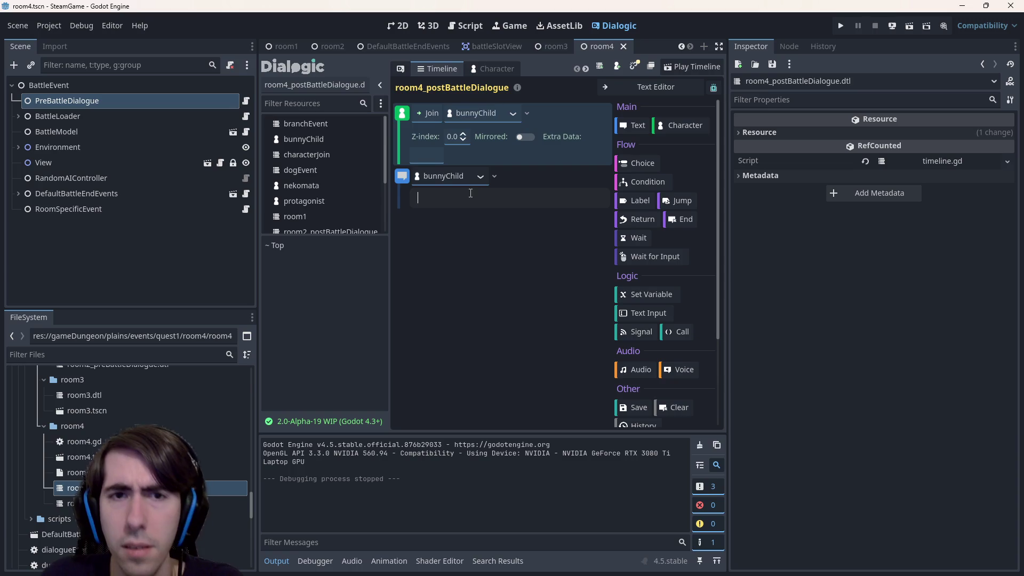
pyautogui.click(472, 193)
pyautogui.write('Thank you for sa')
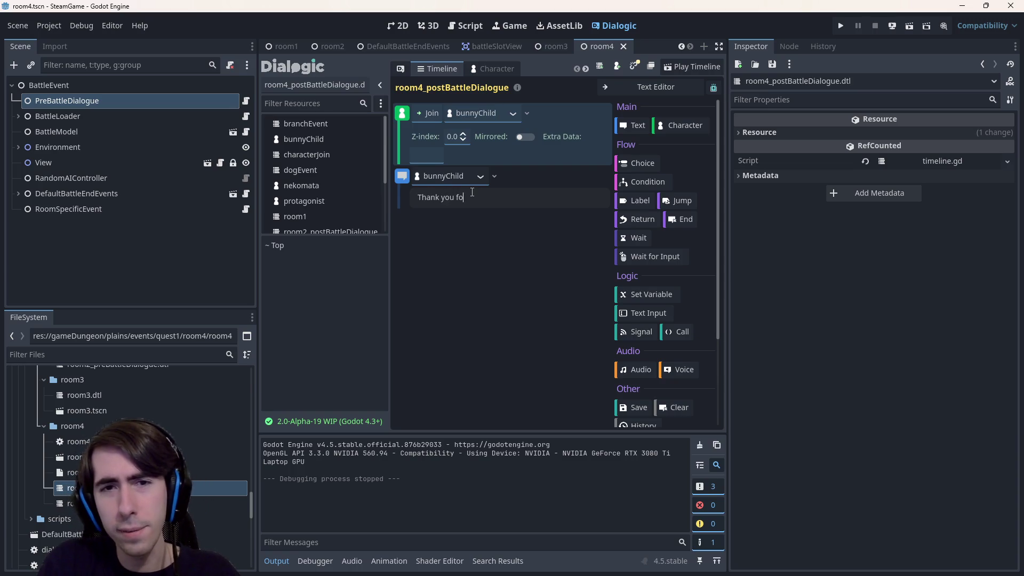
pyautogui.write('ving me!!')
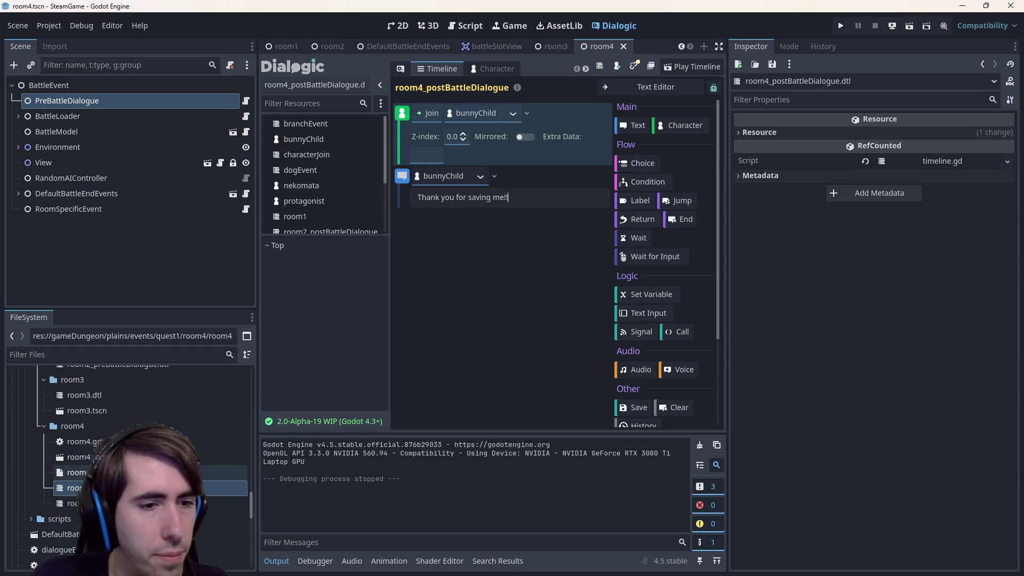
pyautogui.click(75, 503)
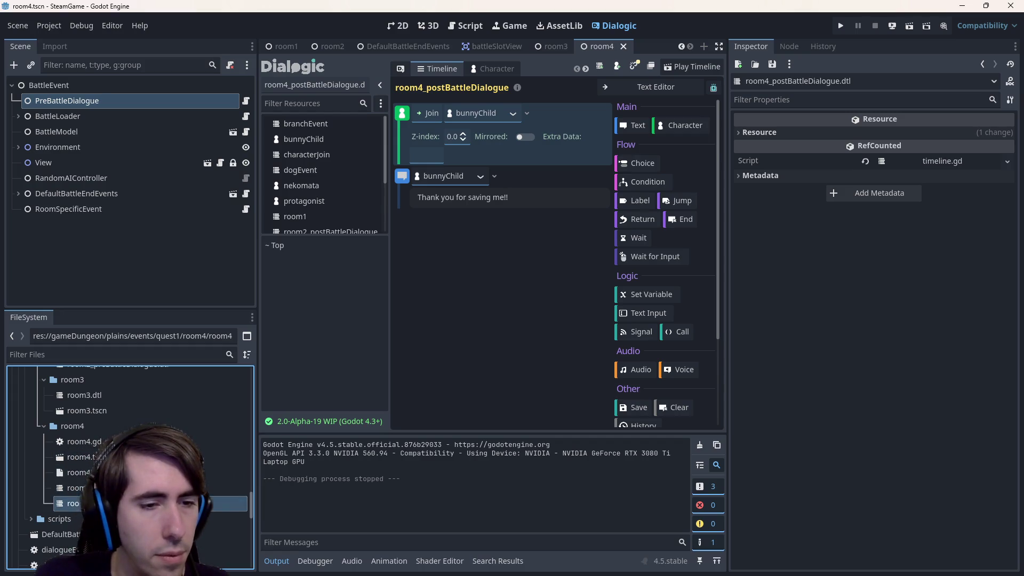
# Step: View the room3 timeline's TODO comment for reference in the Text Editor
pyautogui.click(104, 400)
pyautogui.rightClick(404, 113)
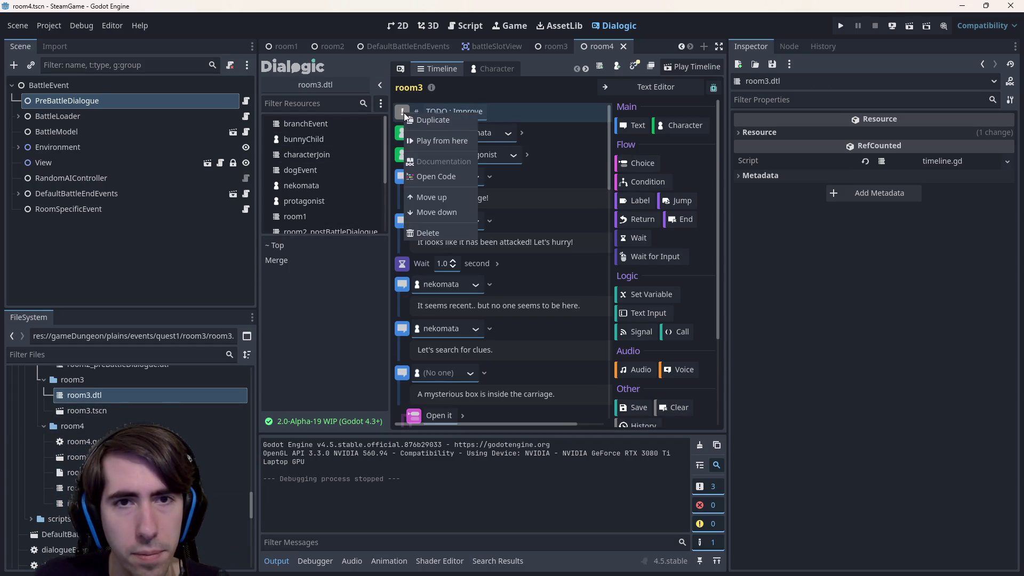
pyautogui.click(565, 107)
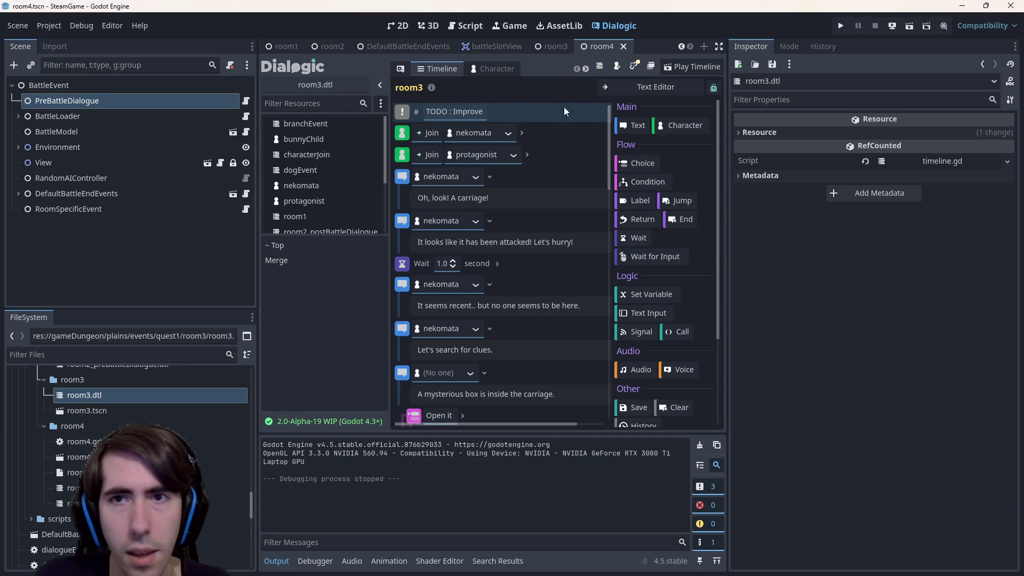
pyautogui.click(656, 87)
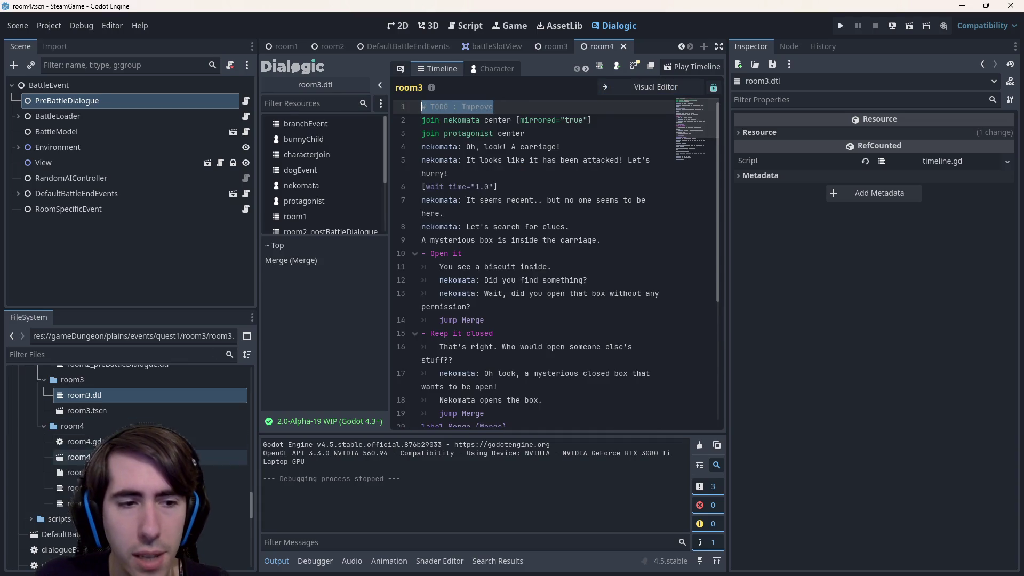
# Step: Add a '# TODO : Improve' first line to the room4 post- and pre-battle timelines
pyautogui.click(96, 488)
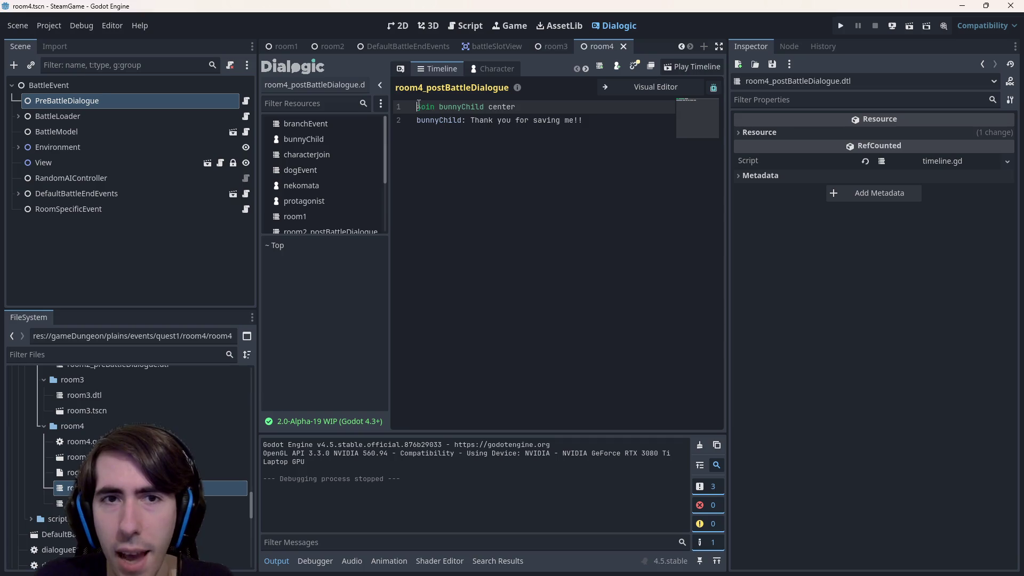
pyautogui.click(411, 103)
pyautogui.press('Return')
pyautogui.press('Up')
pyautogui.write('# TODO : Improve')
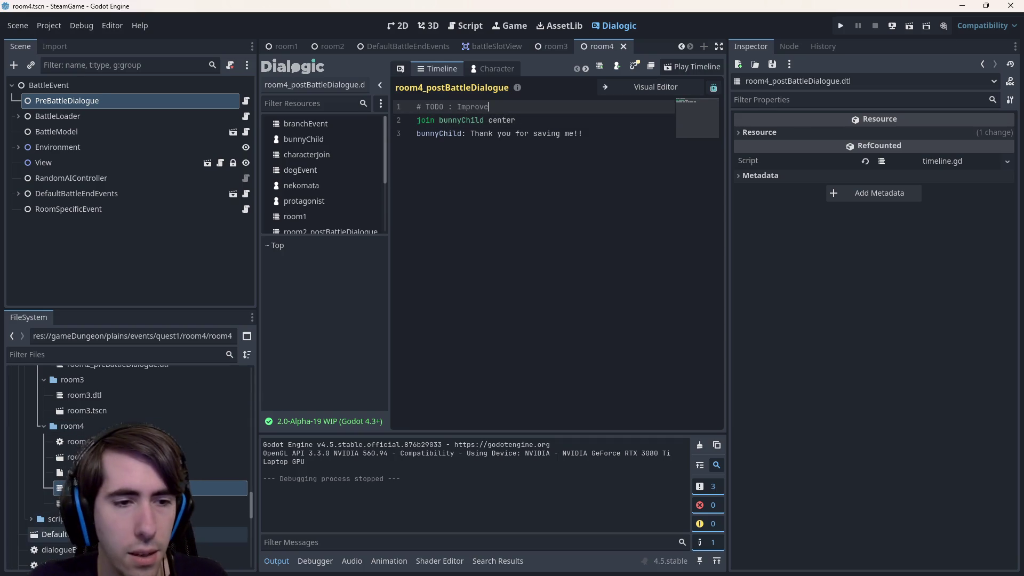
pyautogui.click(96, 503)
pyautogui.click(416, 106)
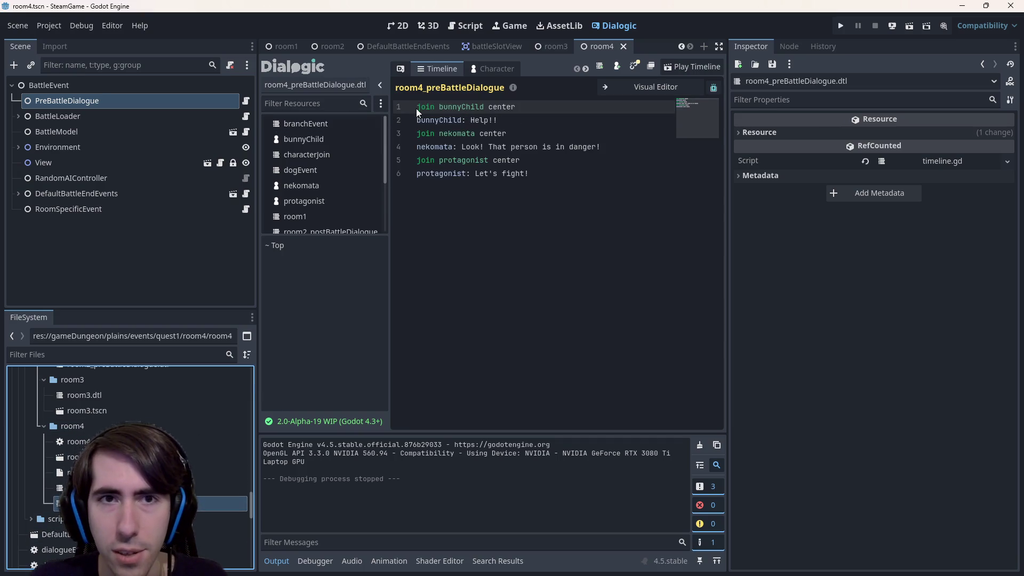
pyautogui.press('Return')
pyautogui.press('Up')
pyautogui.write('# TODO : Improve')
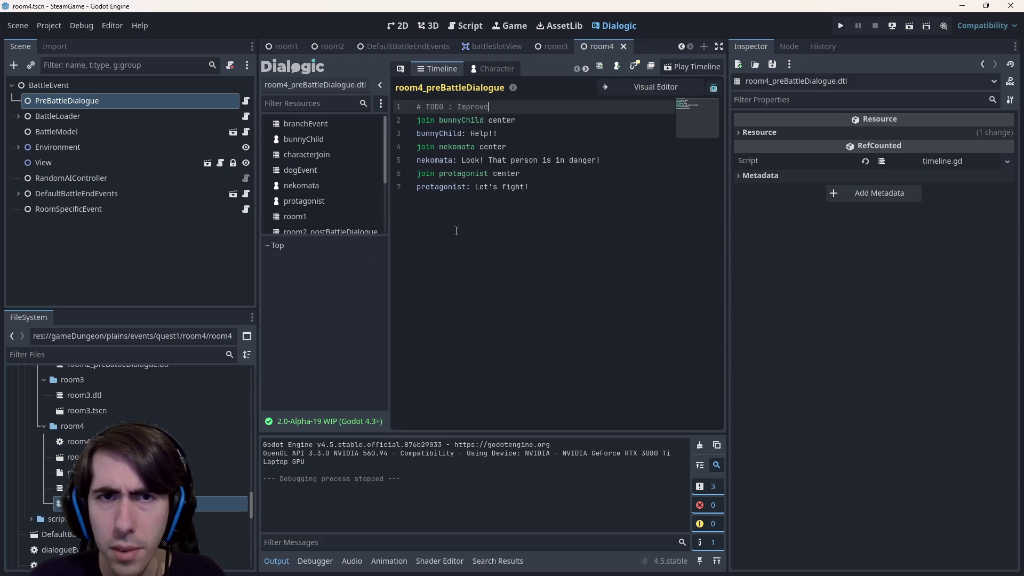
pyautogui.click(529, 296)
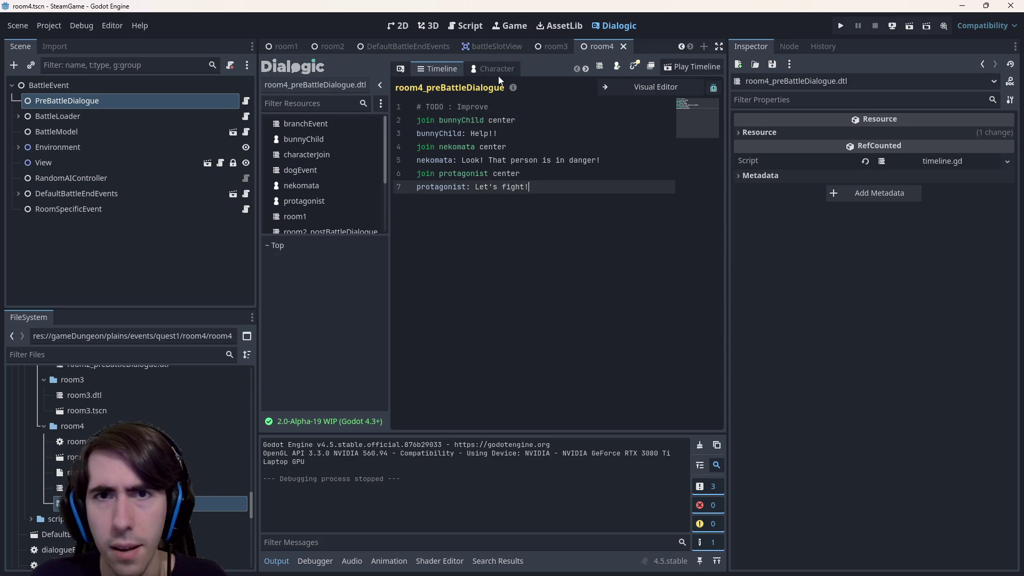
pyautogui.click(405, 32)
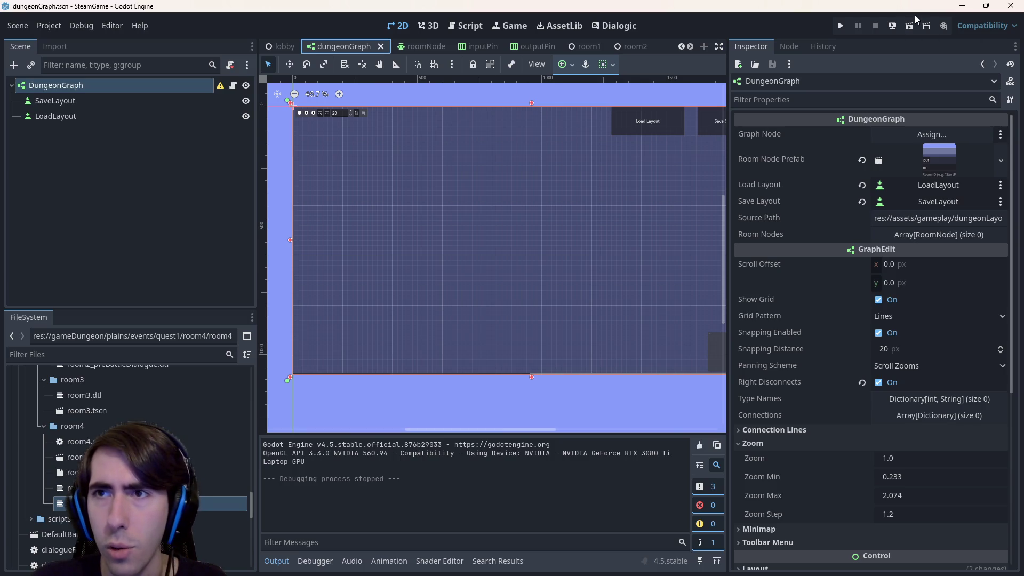
# Step: Run the dungeonGraph quest-graph scene to show its empty grid canvas
pyautogui.click(909, 26)
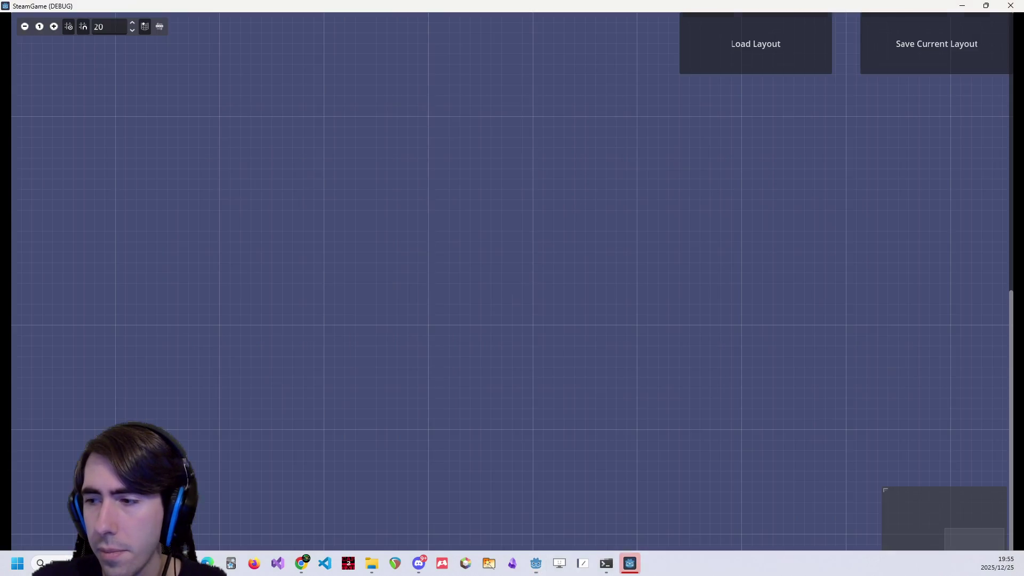
# Step: Load the quest1Layout.json layout into the dungeonGraph tool
pyautogui.click(764, 58)
pyautogui.doubleClick(620, 235)
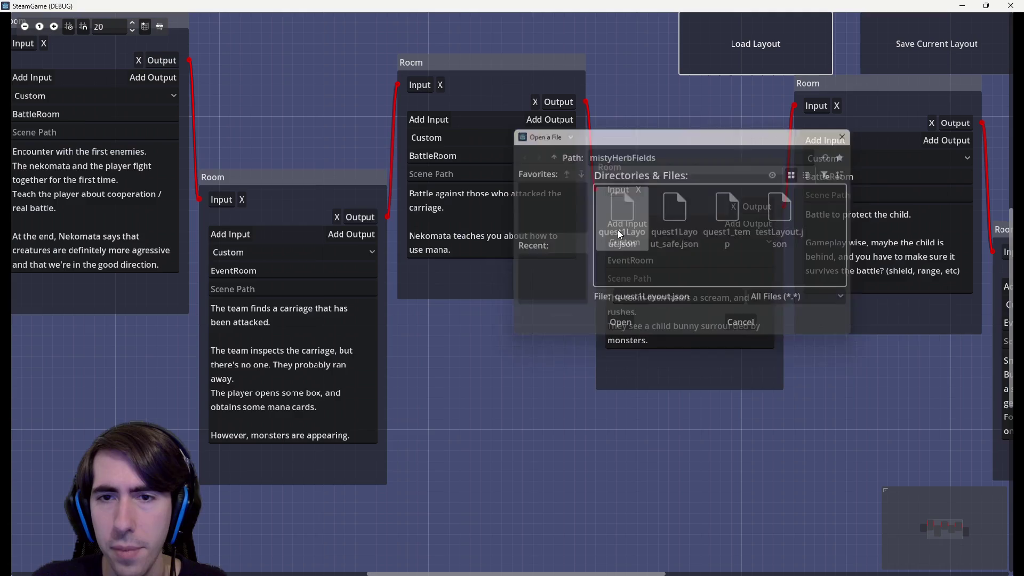
pyautogui.scroll(-4, 308, 267)
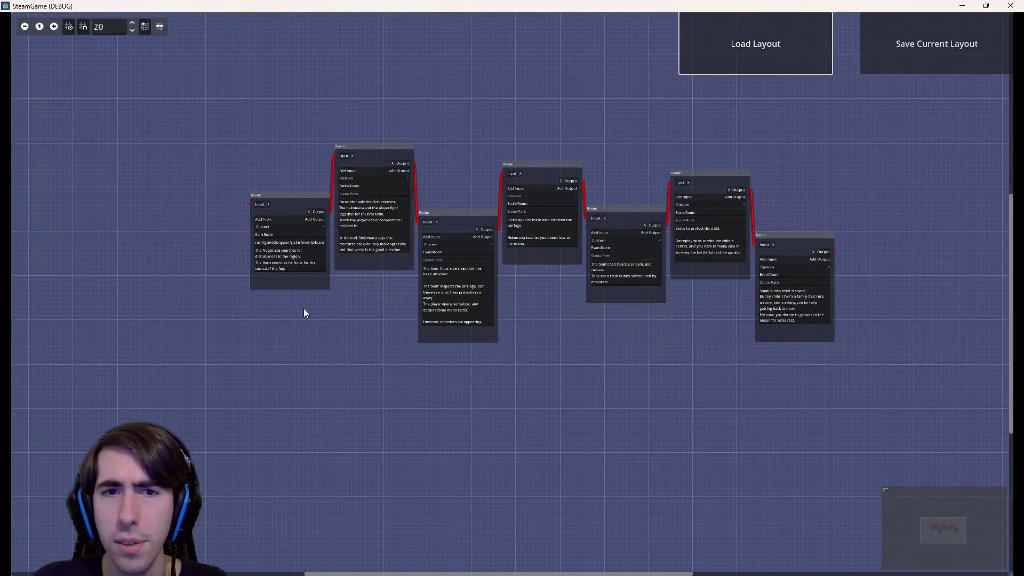
pyautogui.scroll(3, 307, 309)
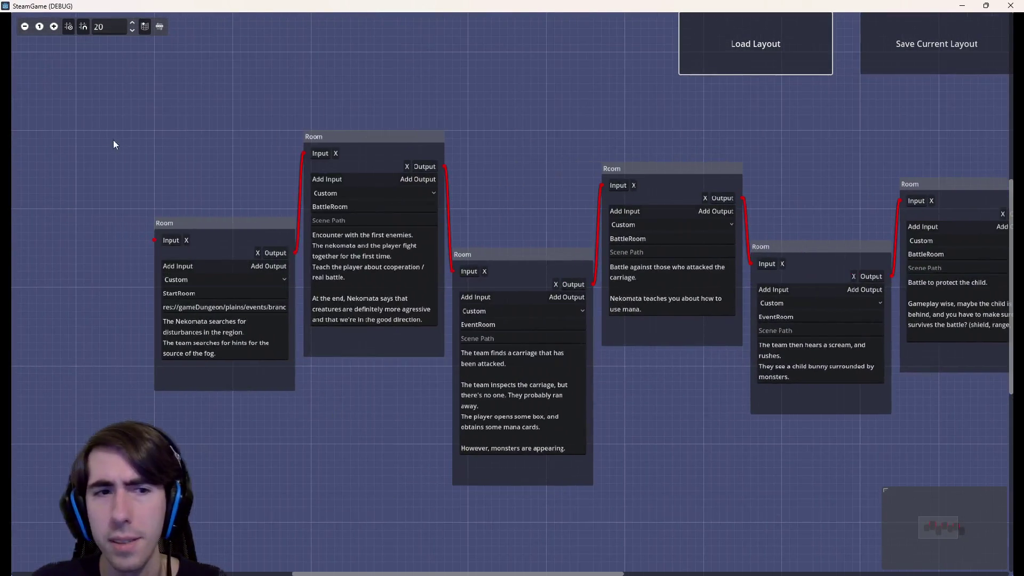
# Step: Box-select groups of Room nodes along the chain, including the three rightmost, and briefly check the browser
pyautogui.moveTo(92, 60)
pyautogui.mouseDown()
pyautogui.moveTo(645, 406)
pyautogui.moveTo(702, 487)
pyautogui.moveTo(753, 499)
pyautogui.moveTo(747, 526)
pyautogui.mouseUp()
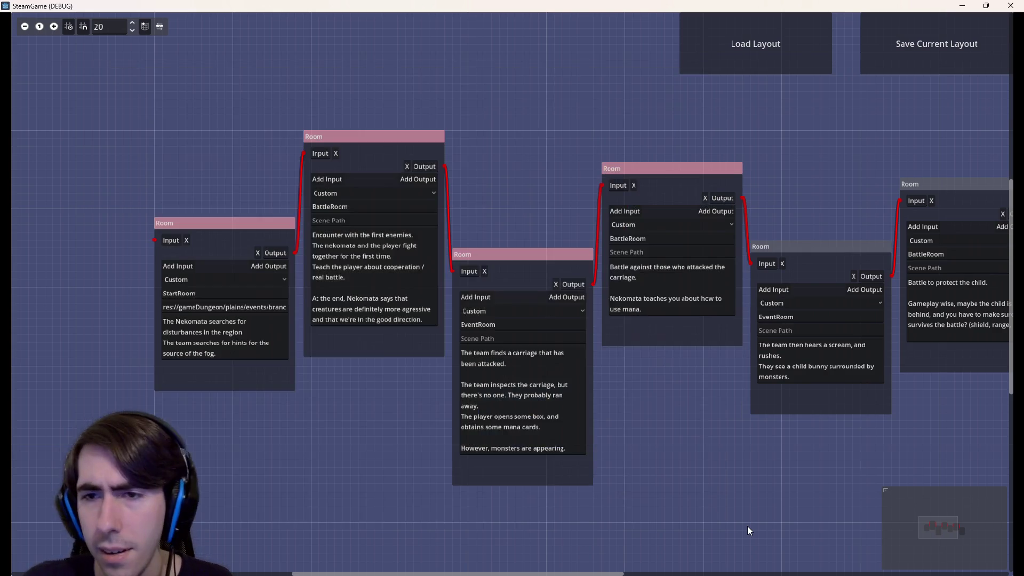
pyautogui.hscroll(3, 747, 526)
pyautogui.moveTo(115, 88)
pyautogui.mouseDown()
pyautogui.moveTo(703, 533)
pyautogui.moveTo(655, 537)
pyautogui.moveTo(384, 453)
pyautogui.moveTo(428, 463)
pyautogui.mouseUp()
pyautogui.moveTo(491, 78); pyautogui.dragTo(860, 422)
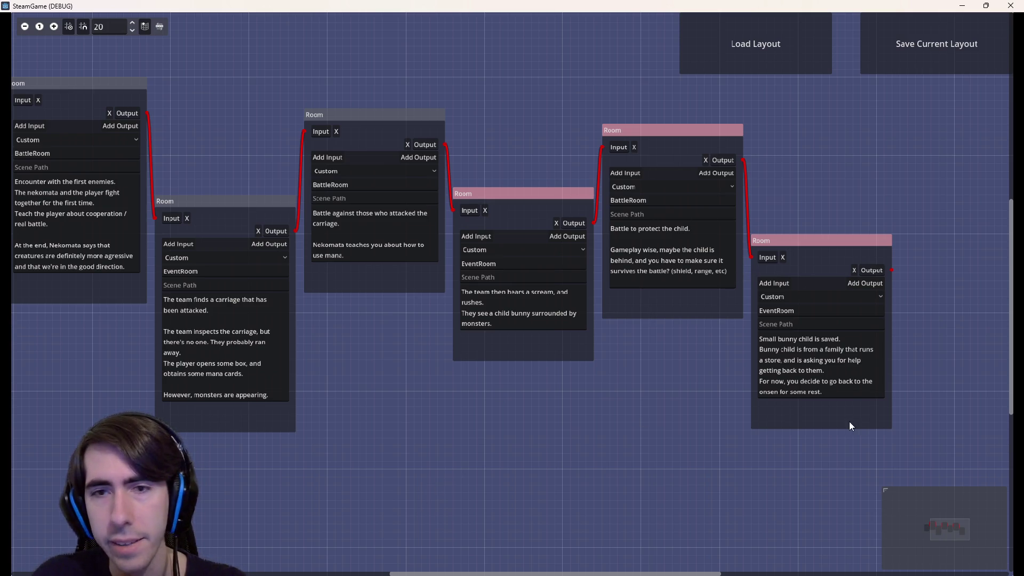
pyautogui.hscroll(3, 616, 478)
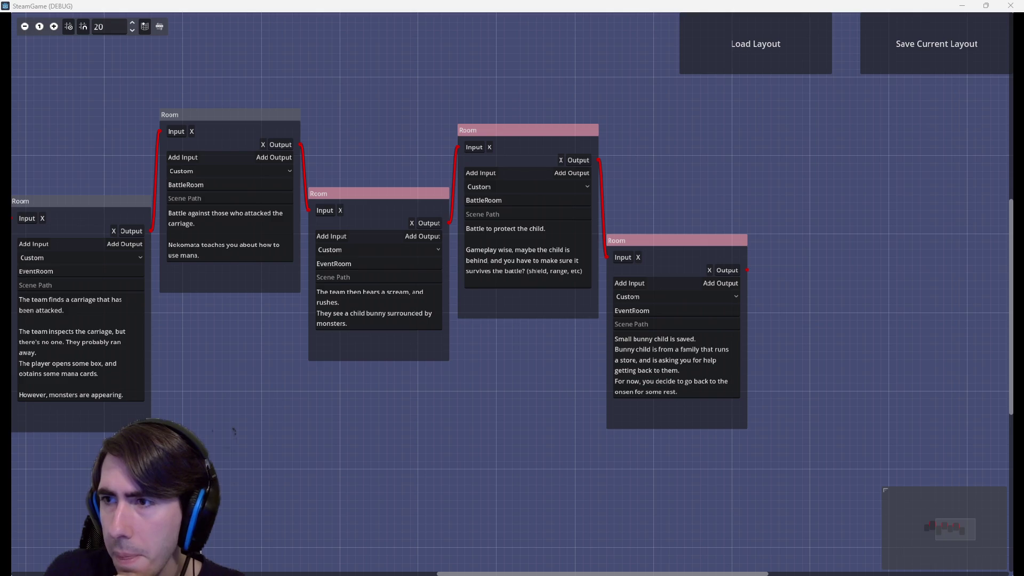
pyautogui.hotkey('alt', 'Tab')
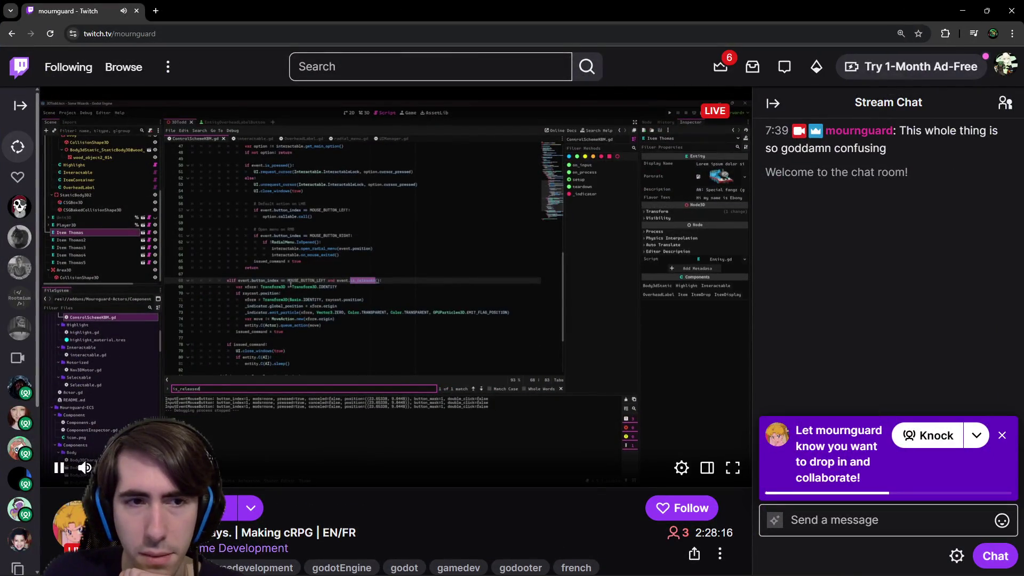
pyautogui.hotkey('alt', 'Tab')
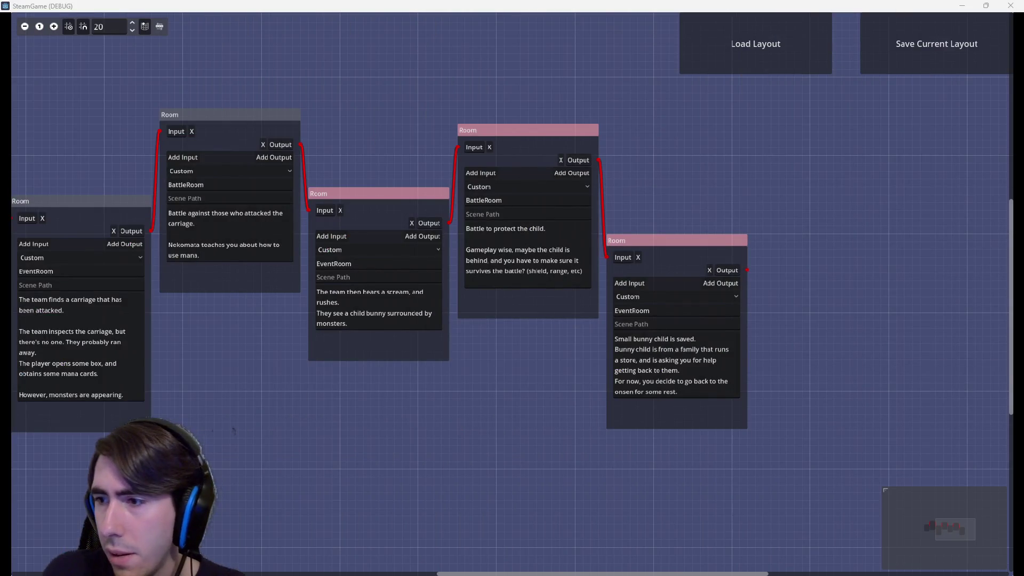